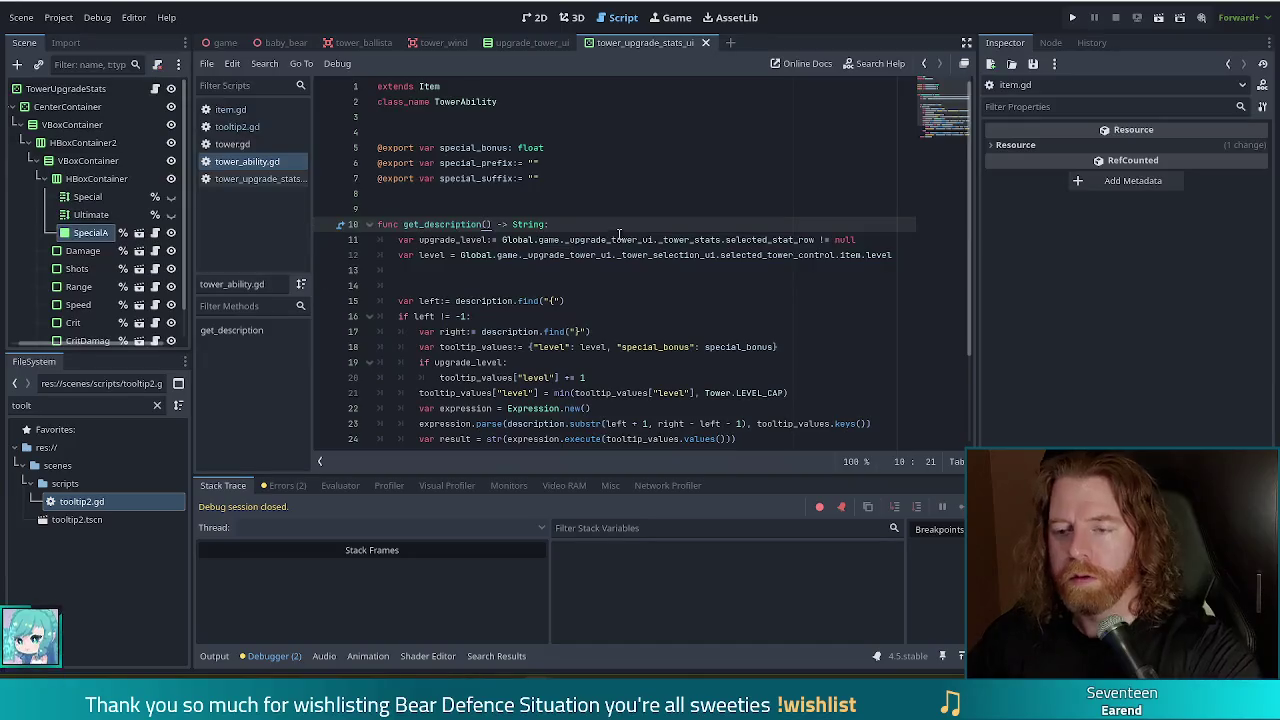
- Delete the extra blank line after the level variables in tower_ability.gd's get_description
drag(449, 240, 758, 240)
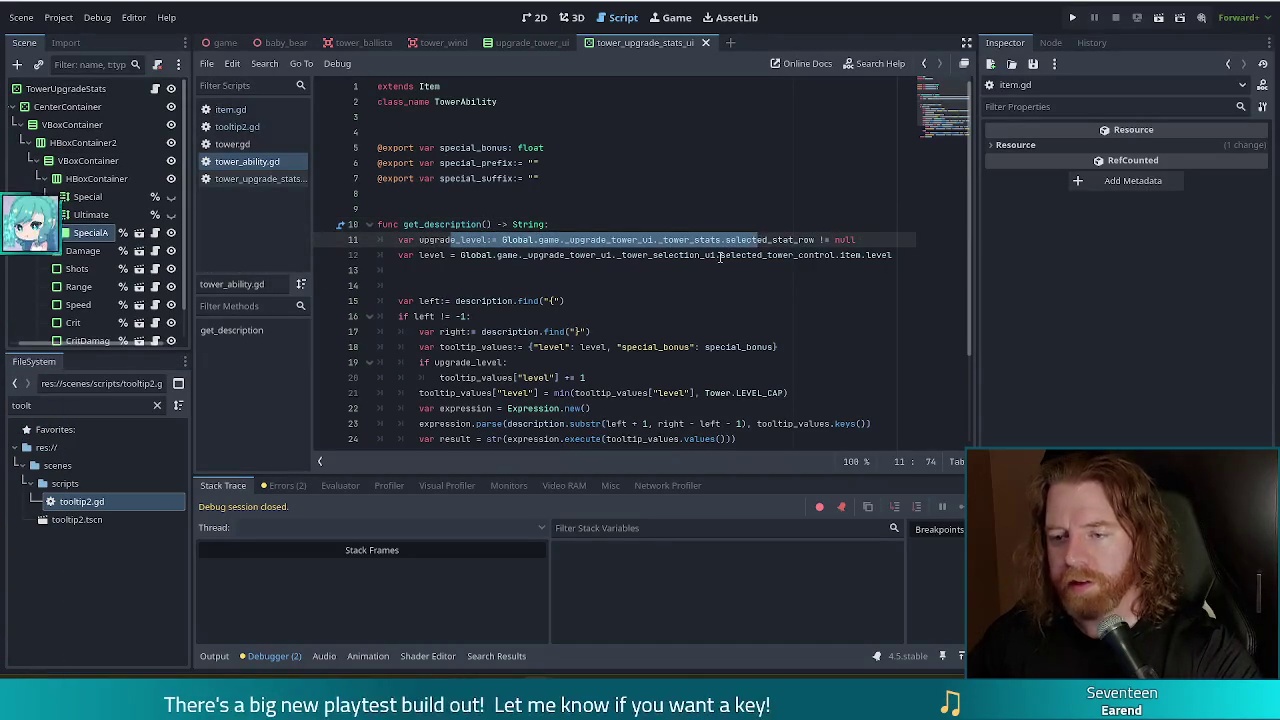
click(720, 256)
drag(597, 240, 864, 240)
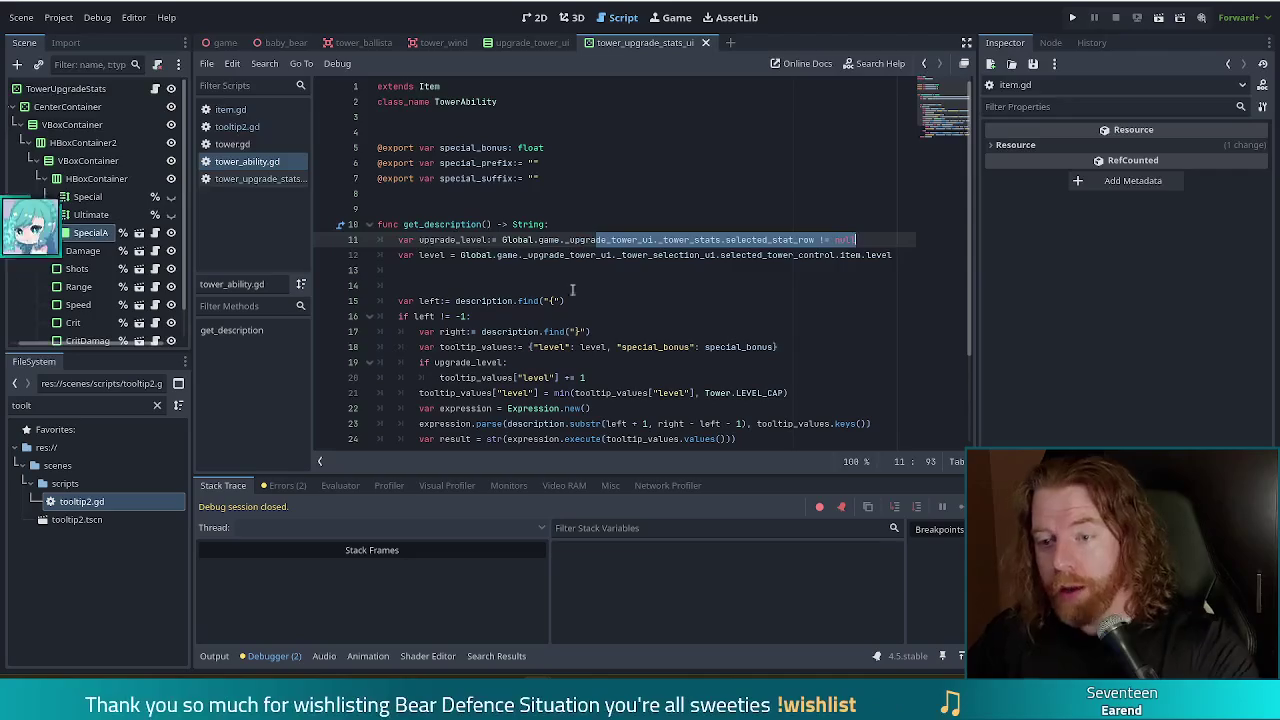
click(573, 296)
click(462, 285)
key(BackSpace)
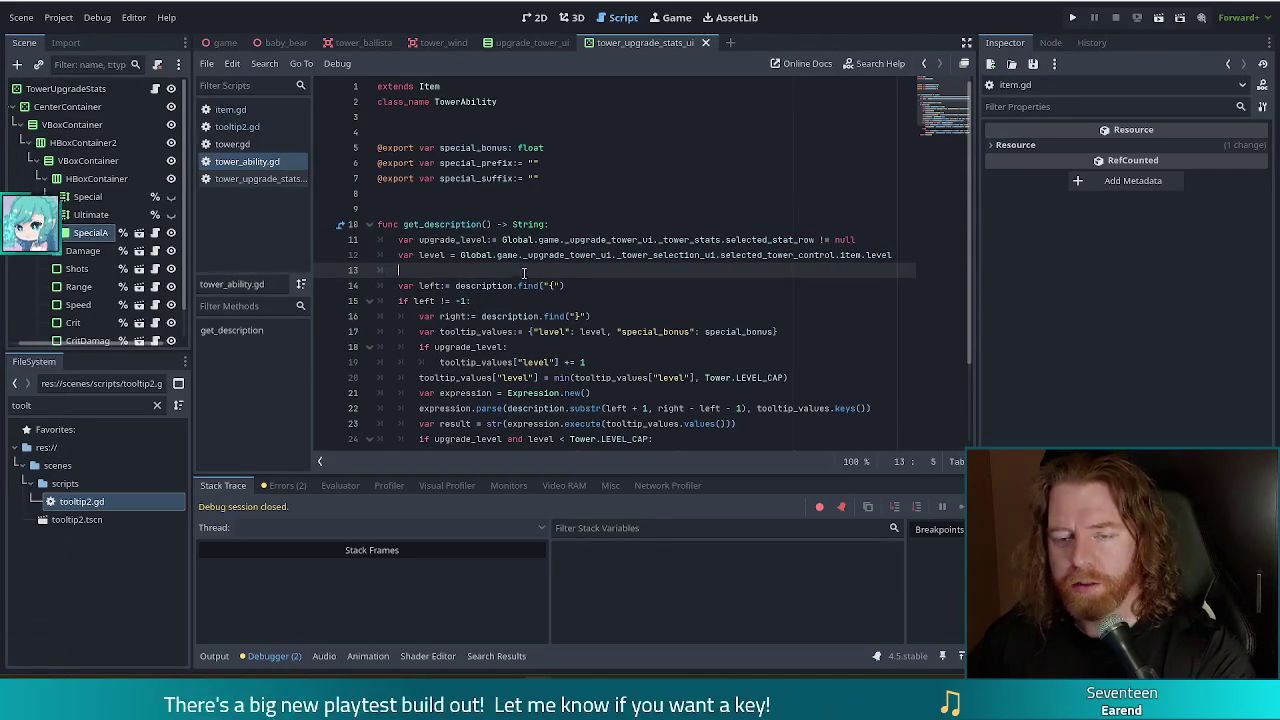
- Glance at tooltip2.gd, then bring up item.gd from the script list
click(240, 127)
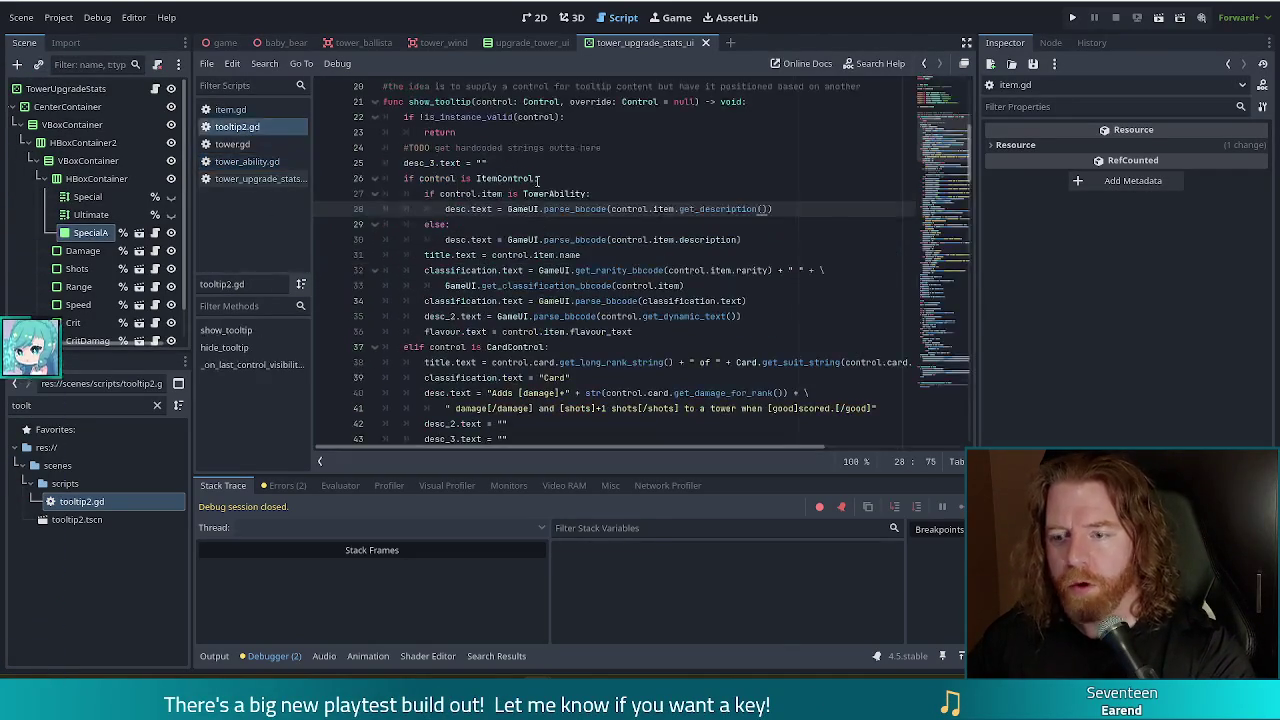
drag(966, 125, 958, 440)
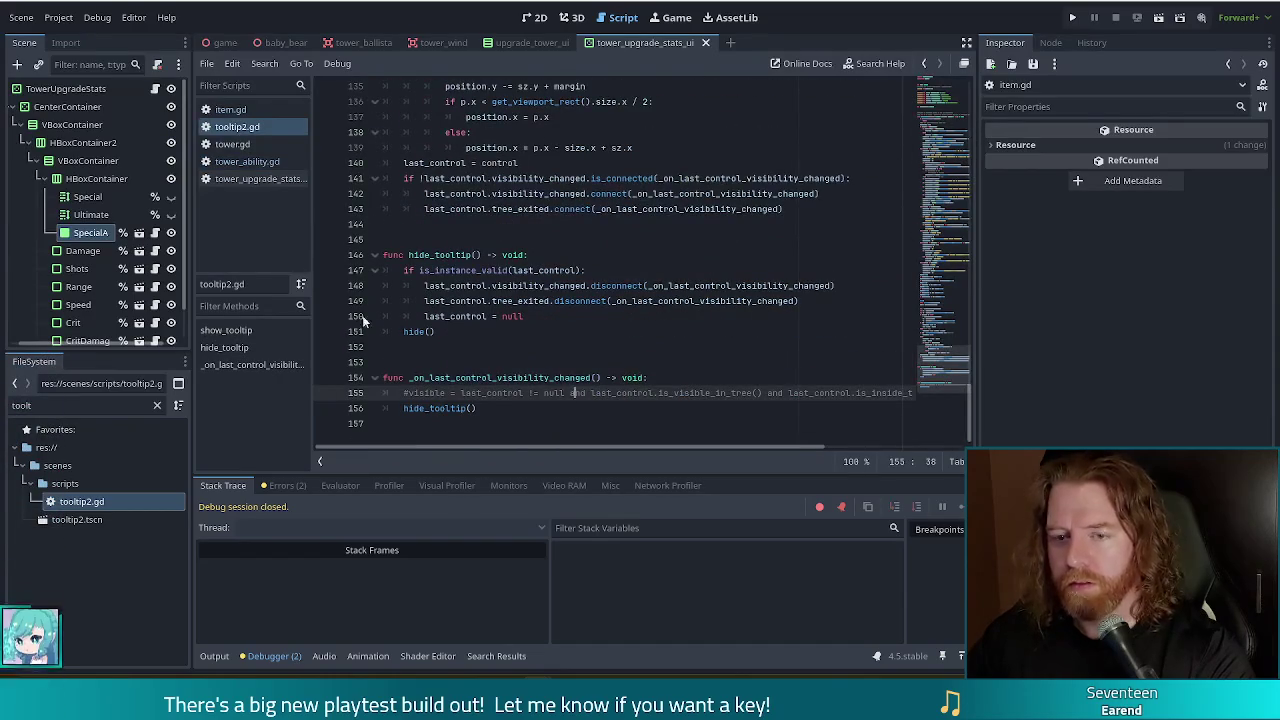
click(230, 109)
drag(943, 98, 954, 278)
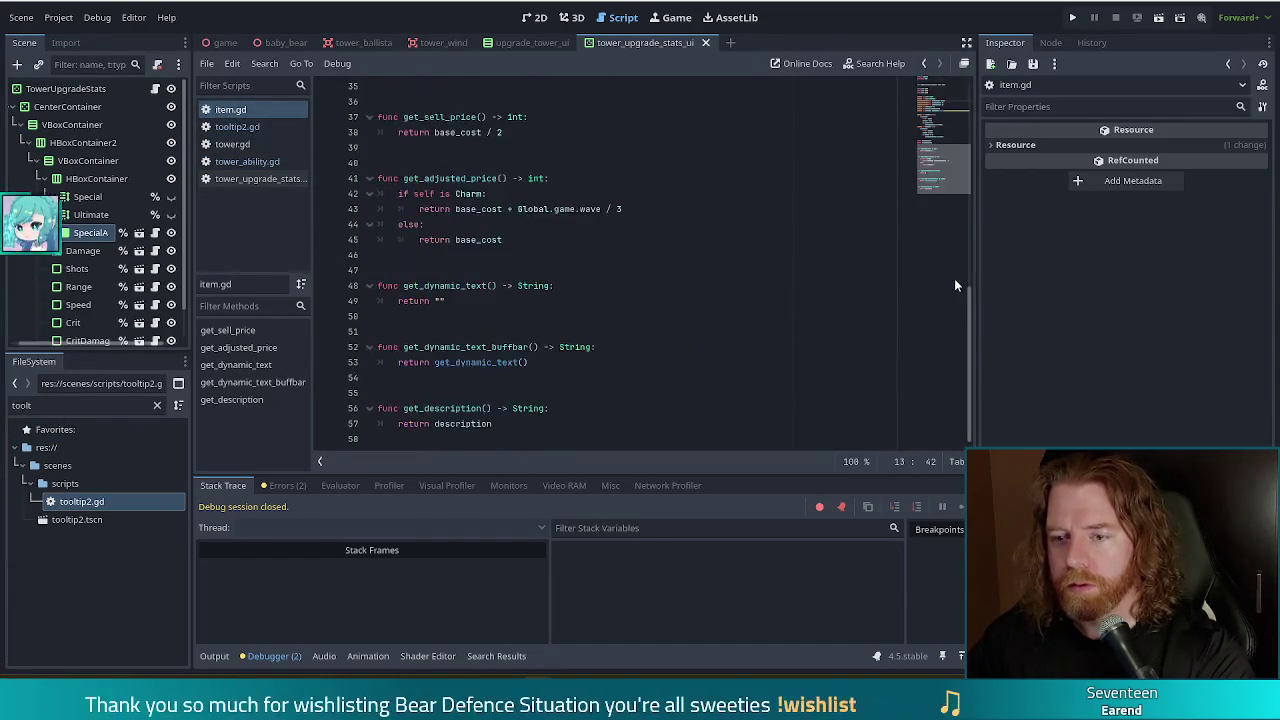
- Delete item.gd's get_description function (lines 55–57) and run the project with F5
click(513, 408)
mouse_move(502, 429)
mouse_down()
mouse_move(505, 392)
mouse_move(530, 362)
mouse_up()
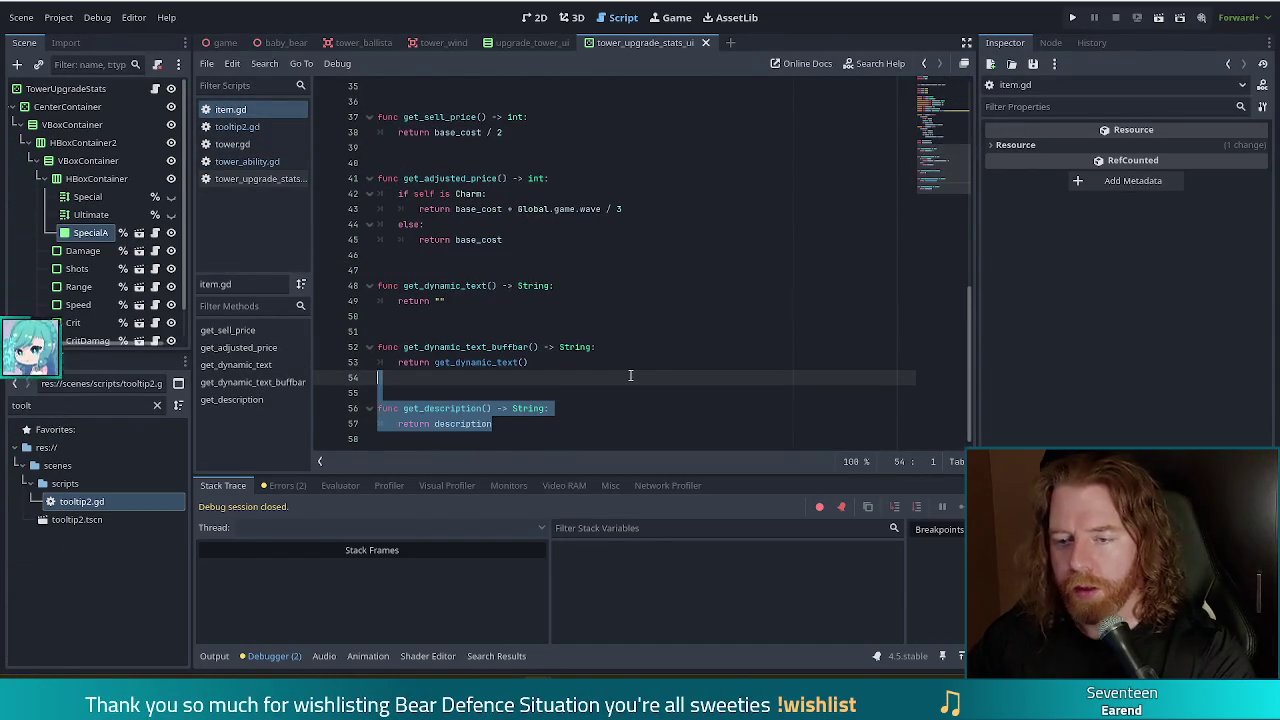
key(BackSpace)
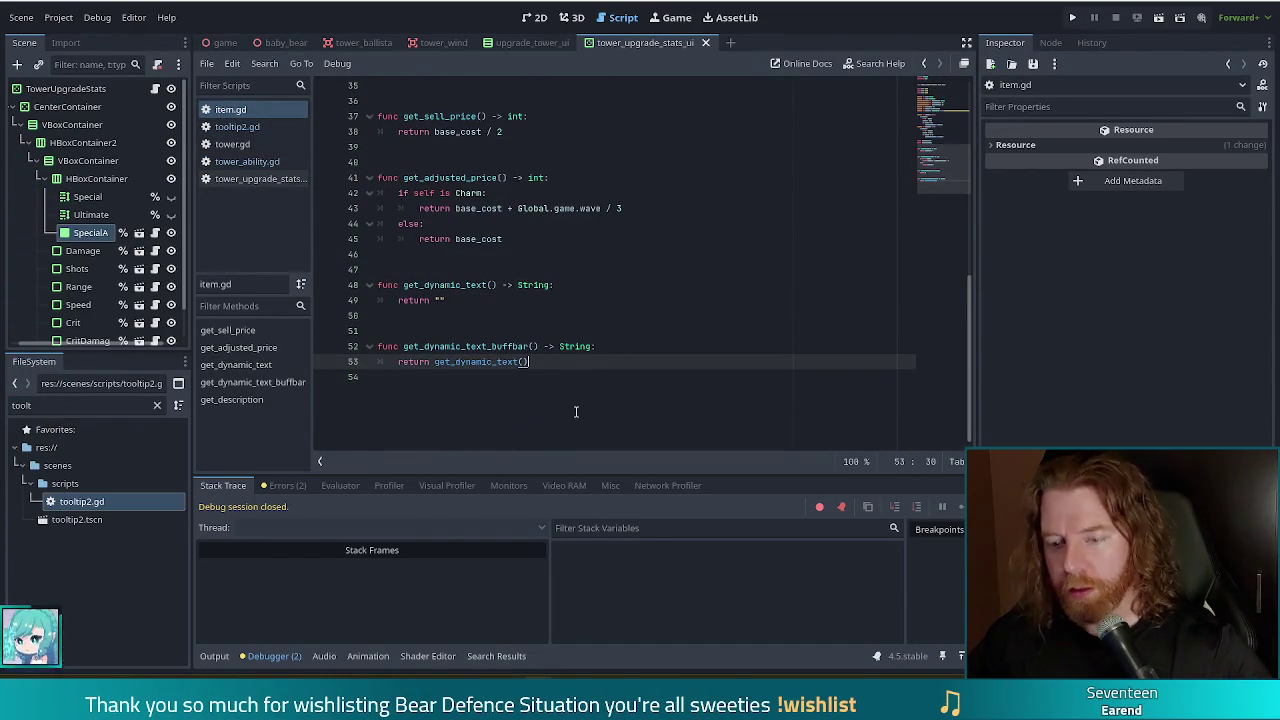
click(1071, 25)
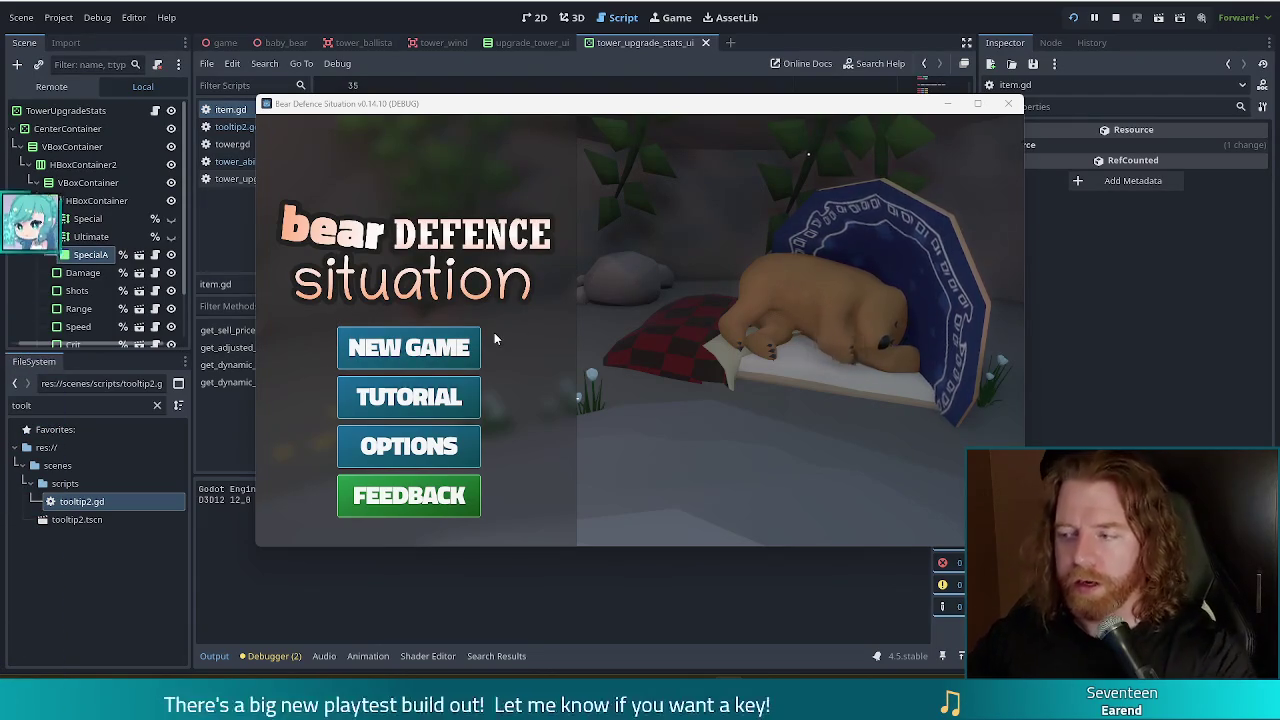
- Start a New Game, throw coins at the Wishing Well and dismiss it
click(436, 352)
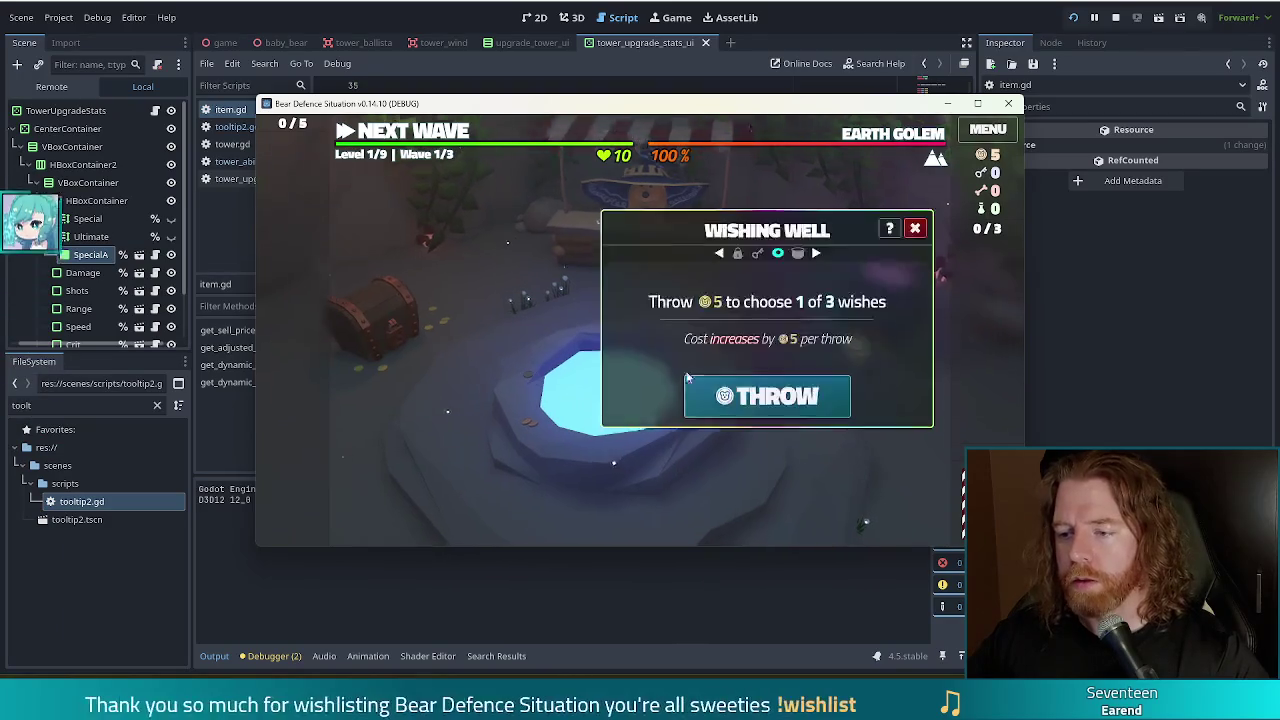
click(765, 392)
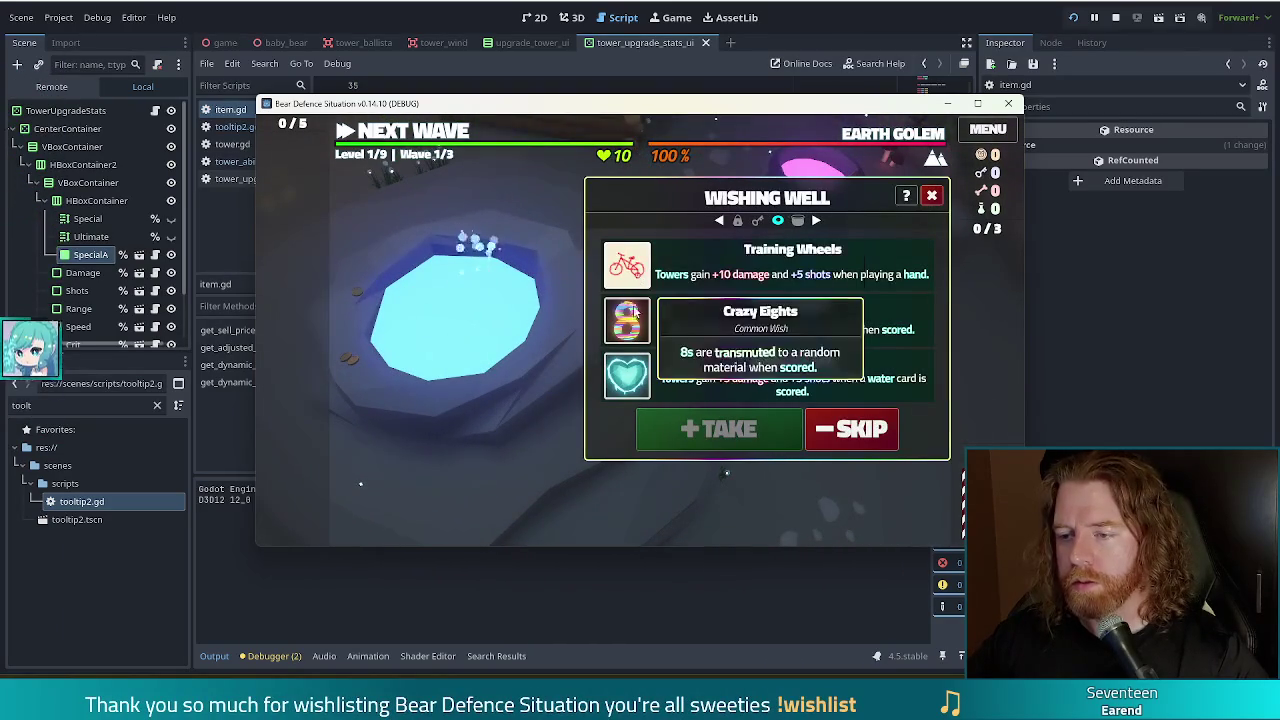
click(931, 195)
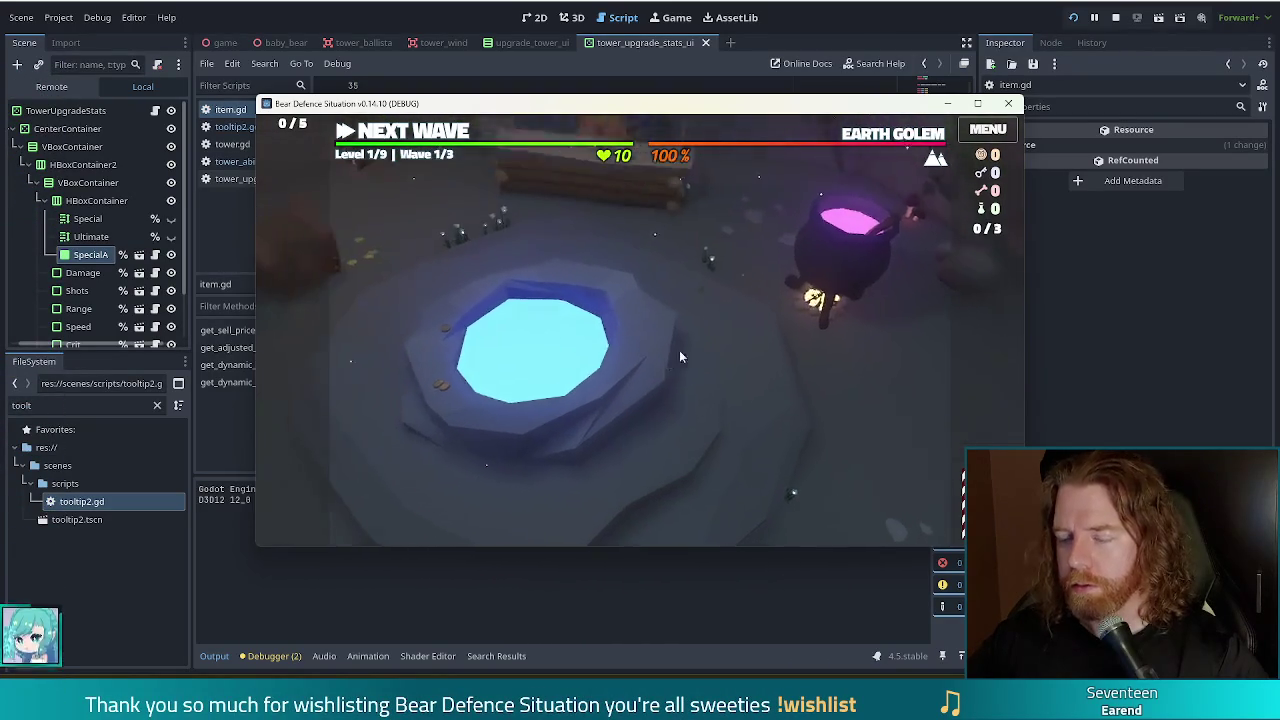
- Run the 'upgrade' console command and check the Ballista Tower's Trueshot Aura tooltip
key(grave)
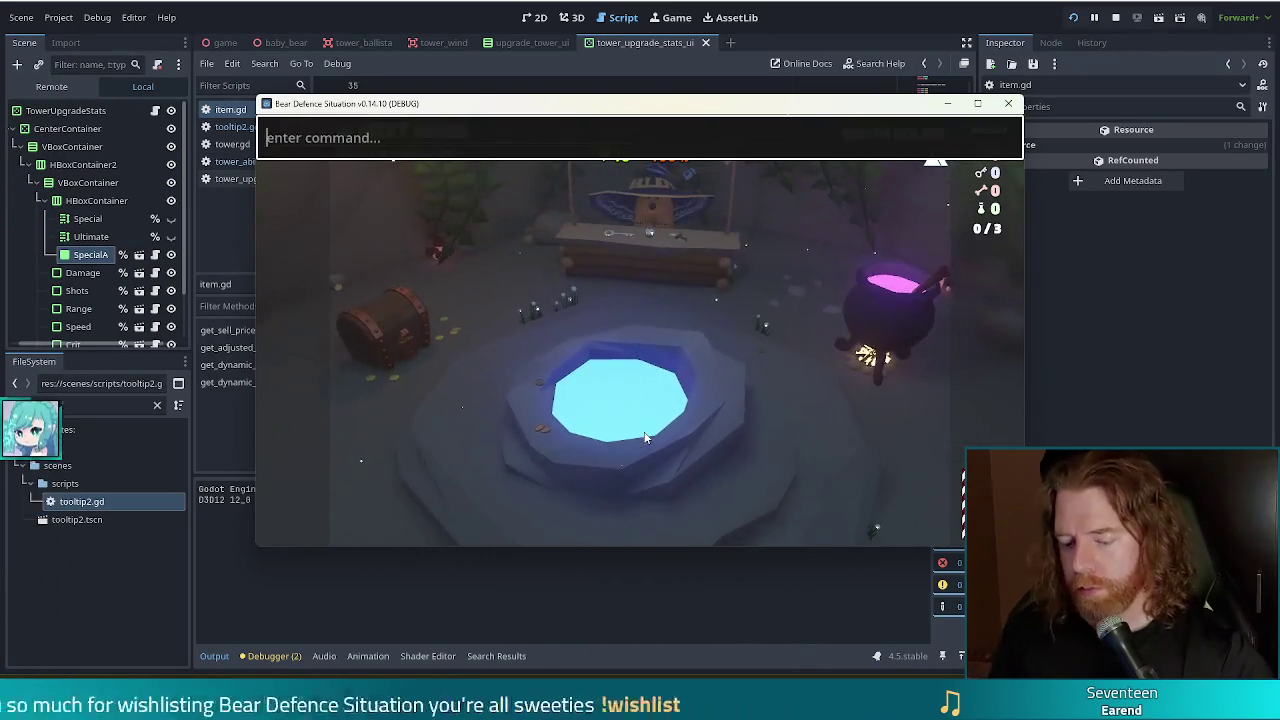
text(upgrade)
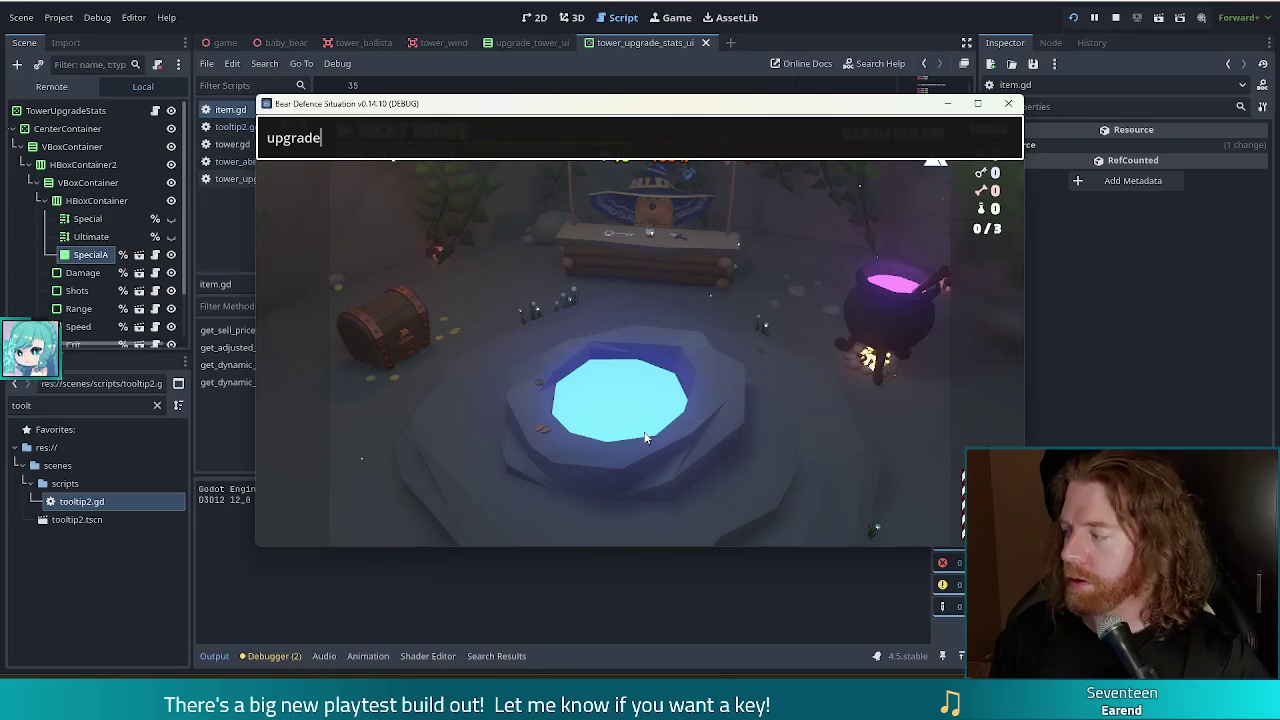
key(Return)
mouse_move(539, 252)
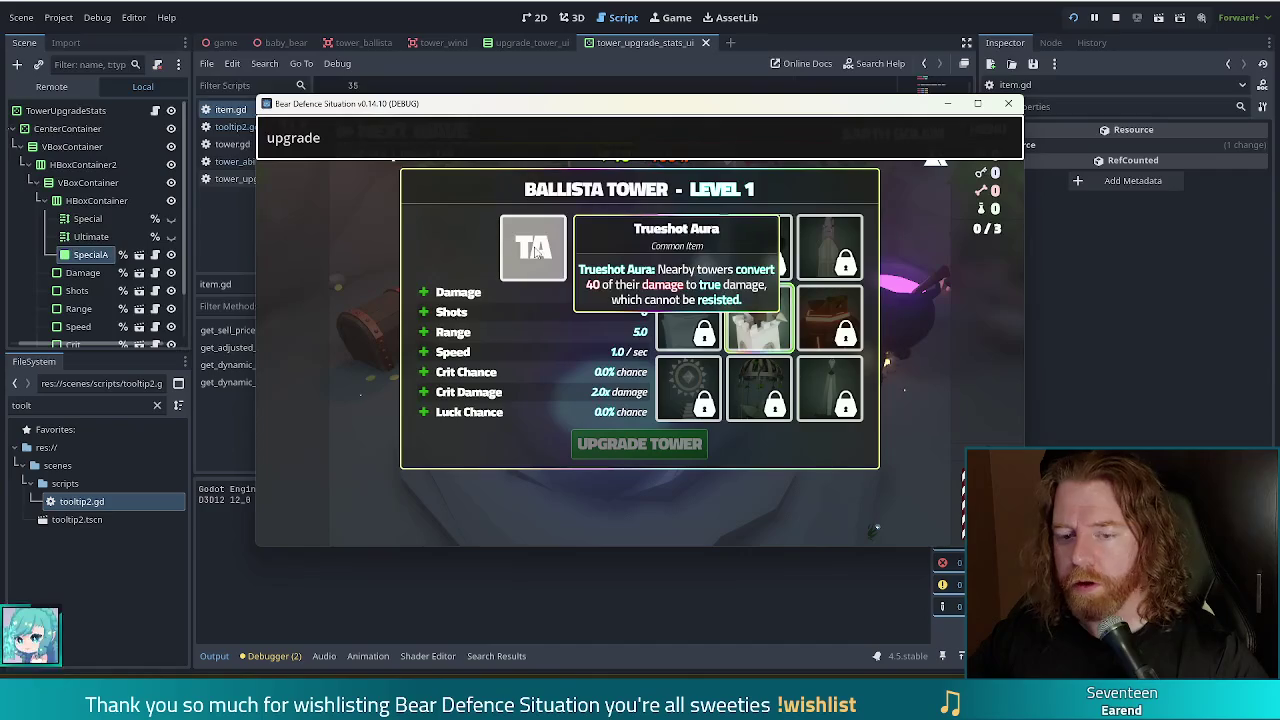
click(58, 408)
- Filter FileSystem for 'true', open ballista_trueshot_aura.tres and set Special Suffix to %
drag(58, 408, 3, 400)
text(true)
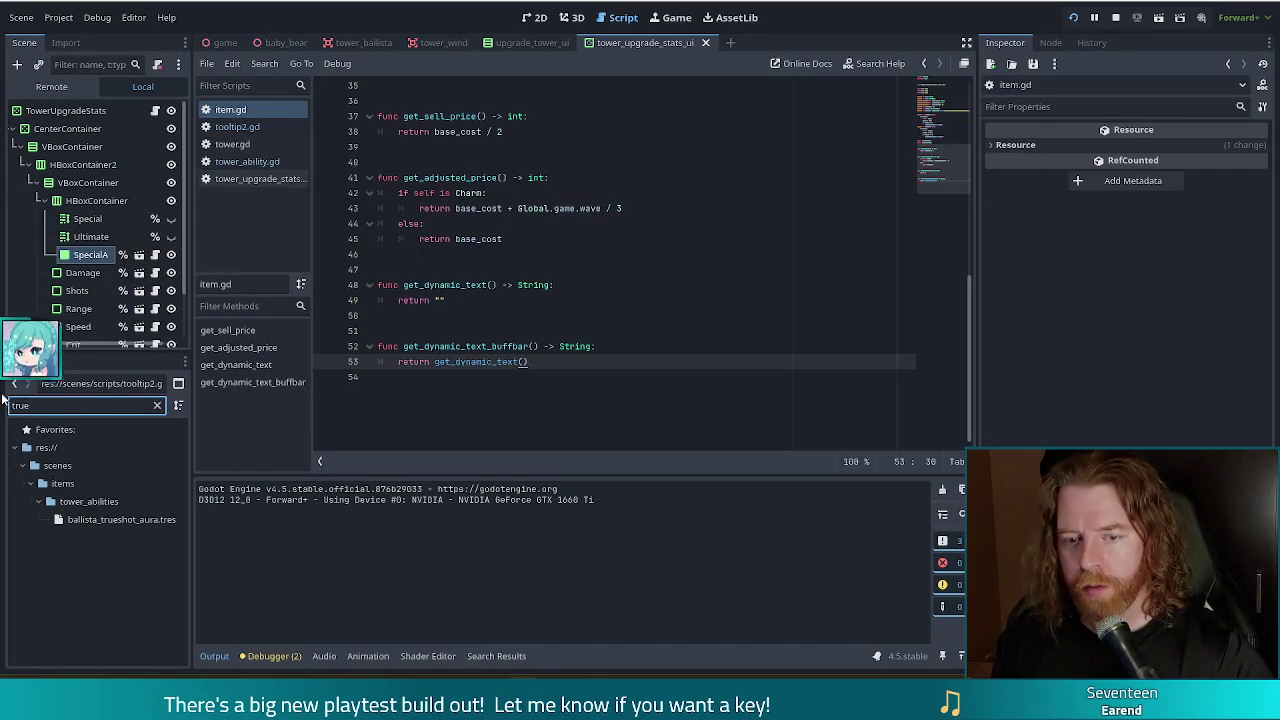
click(121, 519)
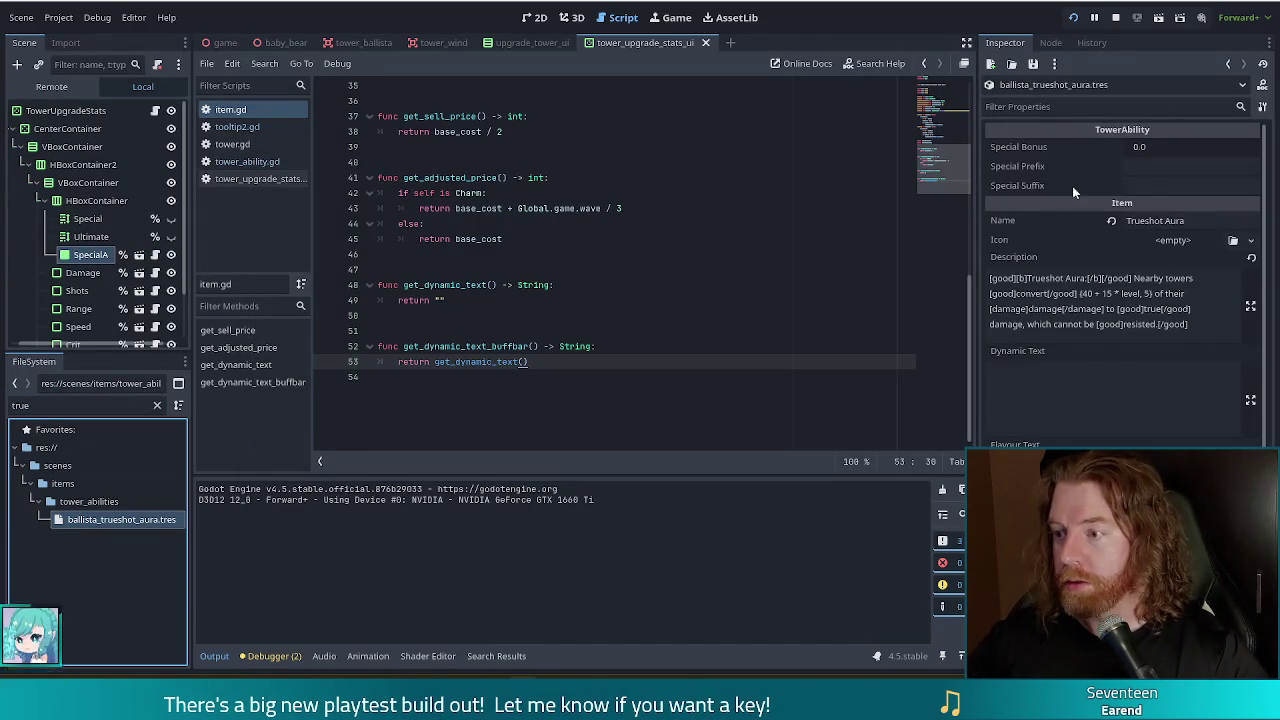
click(1150, 184)
text(%)
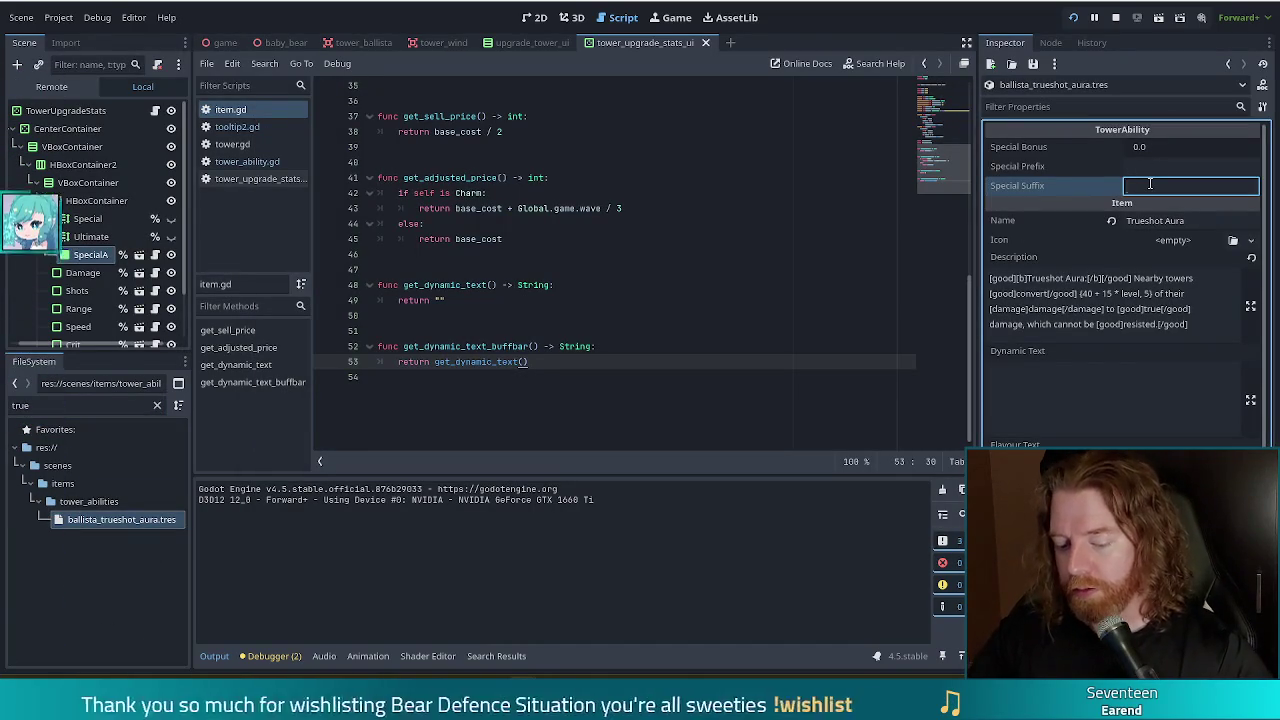
key(alt+Tab)
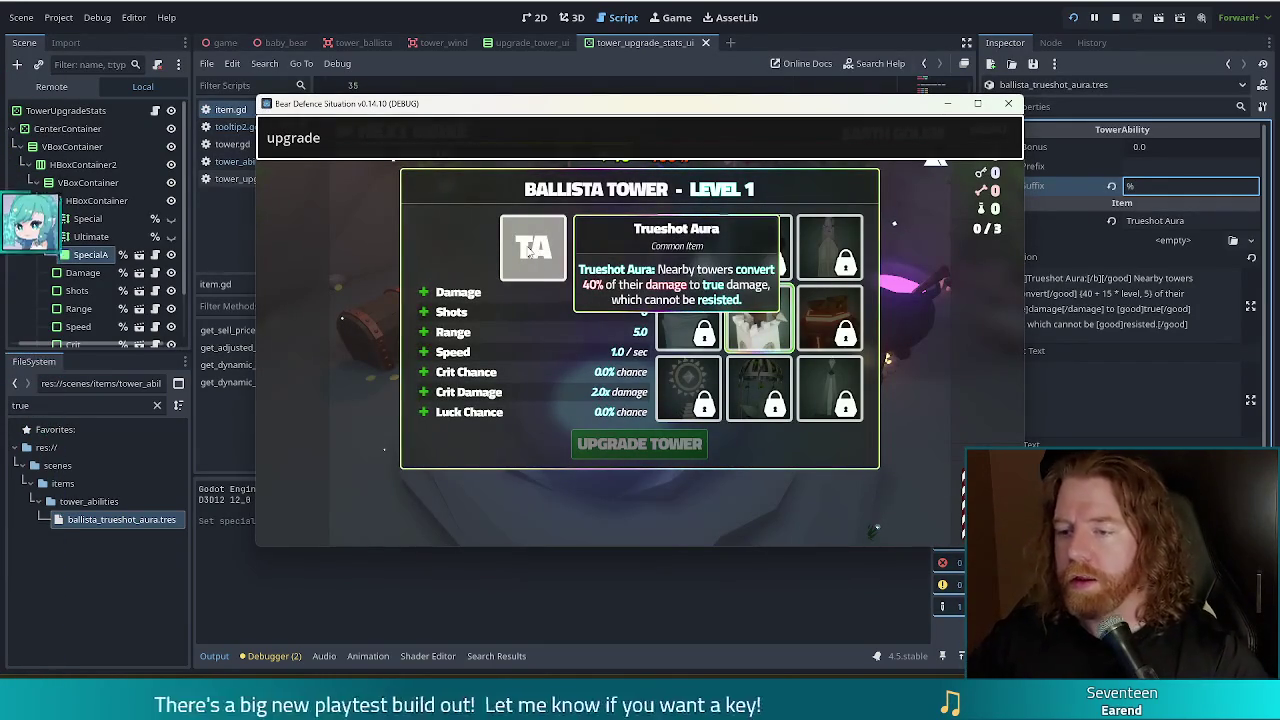
- Remove the '[good][b]Trueshot Aura:[/b][/good]' prefix from the ability's Description
click(1075, 271)
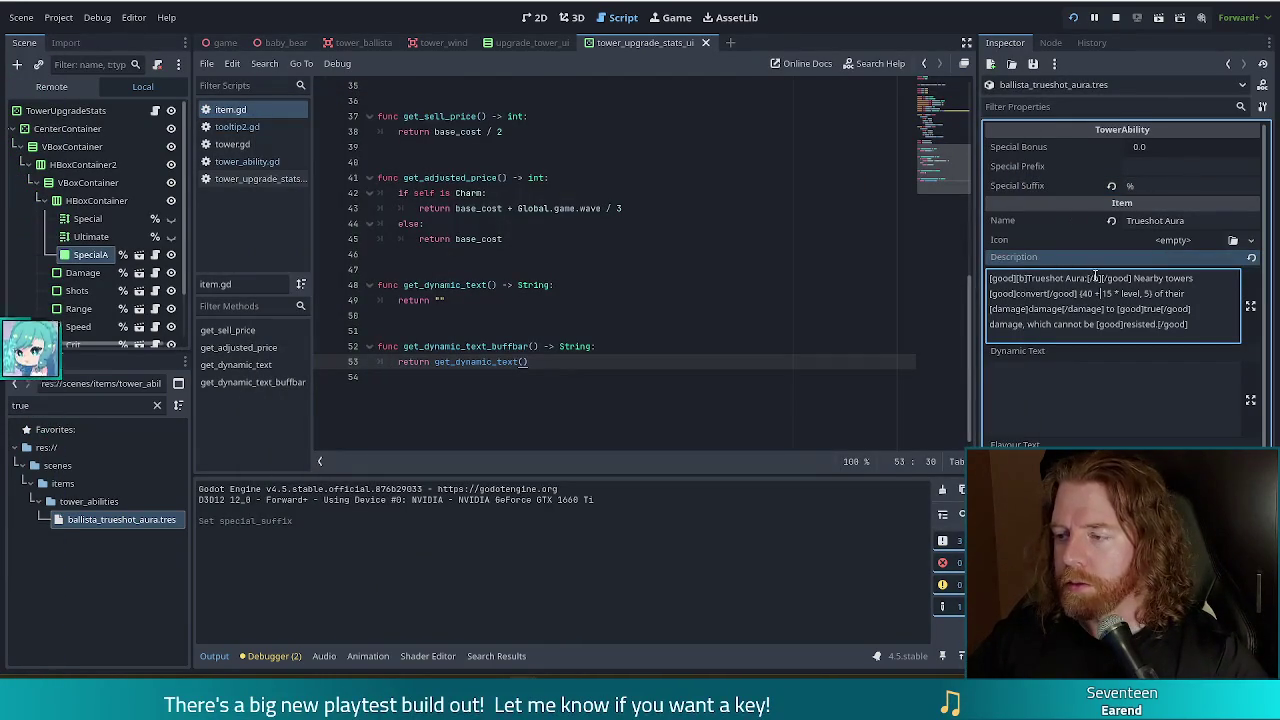
click(1104, 279)
text(/b)
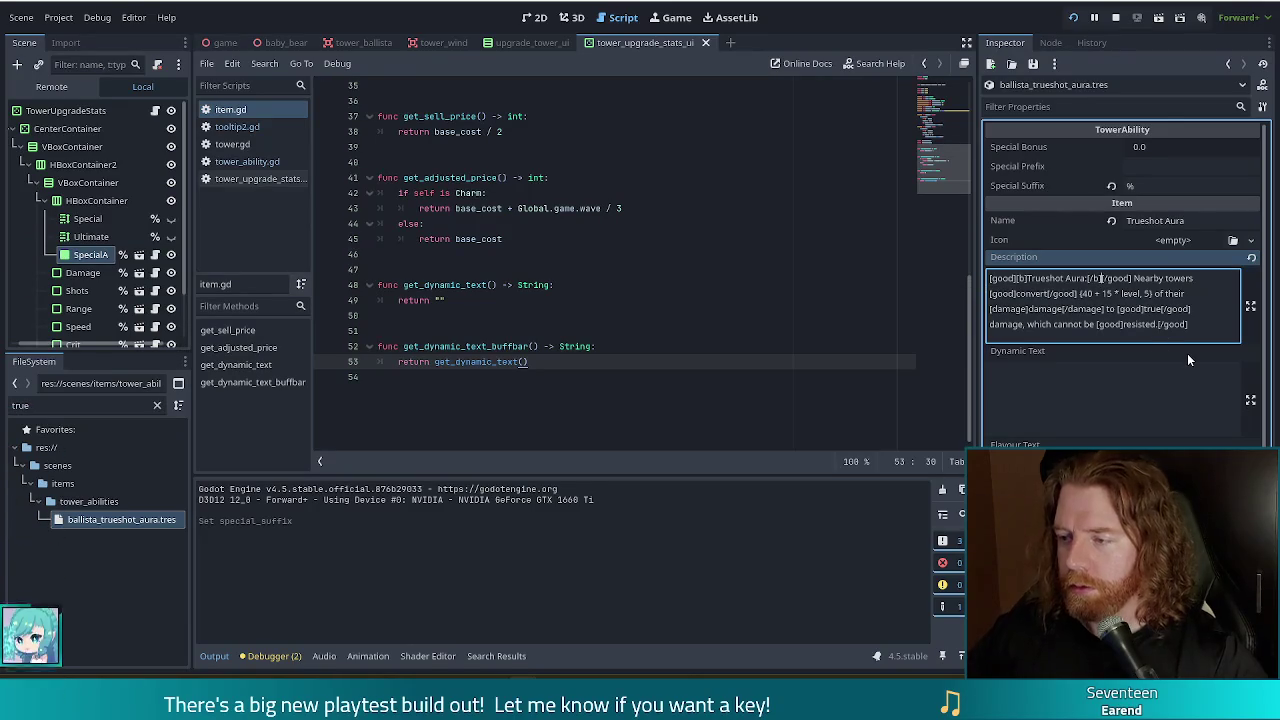
key(ctrl+Right)
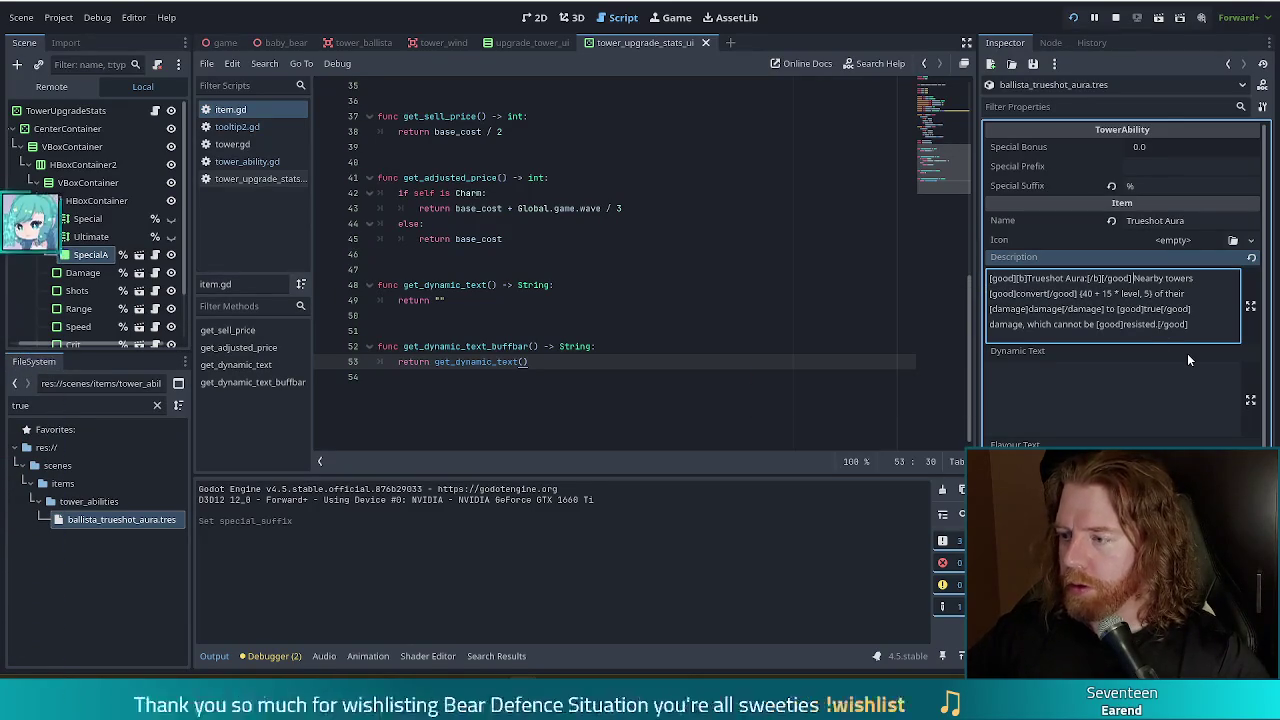
key(shift+Home)
key(BackSpace)
key(alt+Tab)
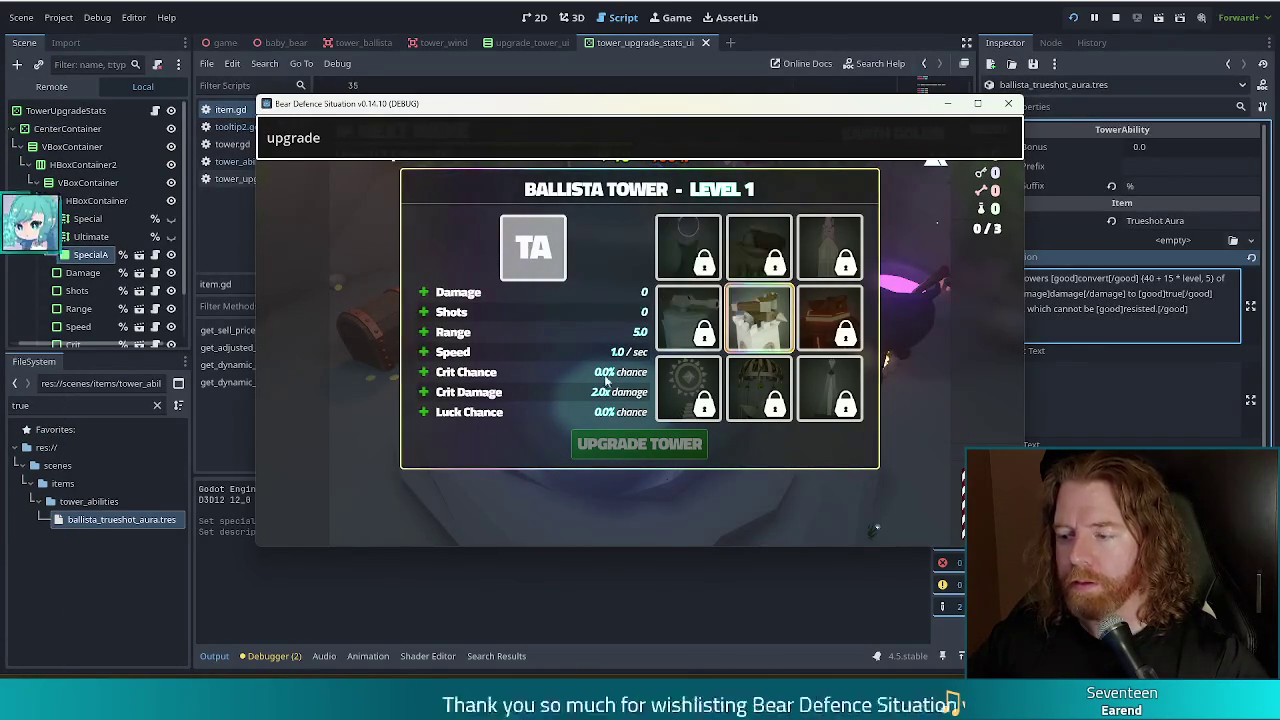
- Move the running game window up and to the left
mouse_move(873, 112)
mouse_down()
mouse_move(800, 86)
mouse_move(800, 109)
mouse_up()
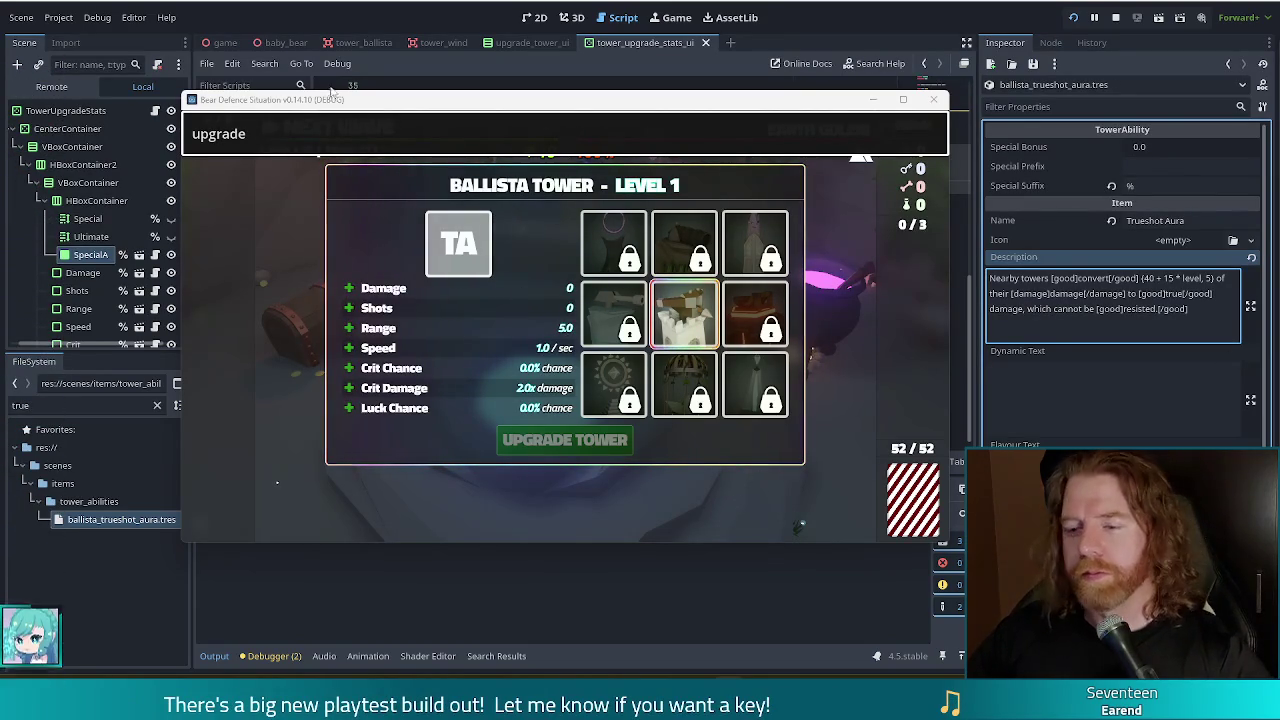
- Upgrade the Ballista Tower's Shots to level 2, confirm TA shows 55%, then select Ice Tower
mouse_move(476, 238)
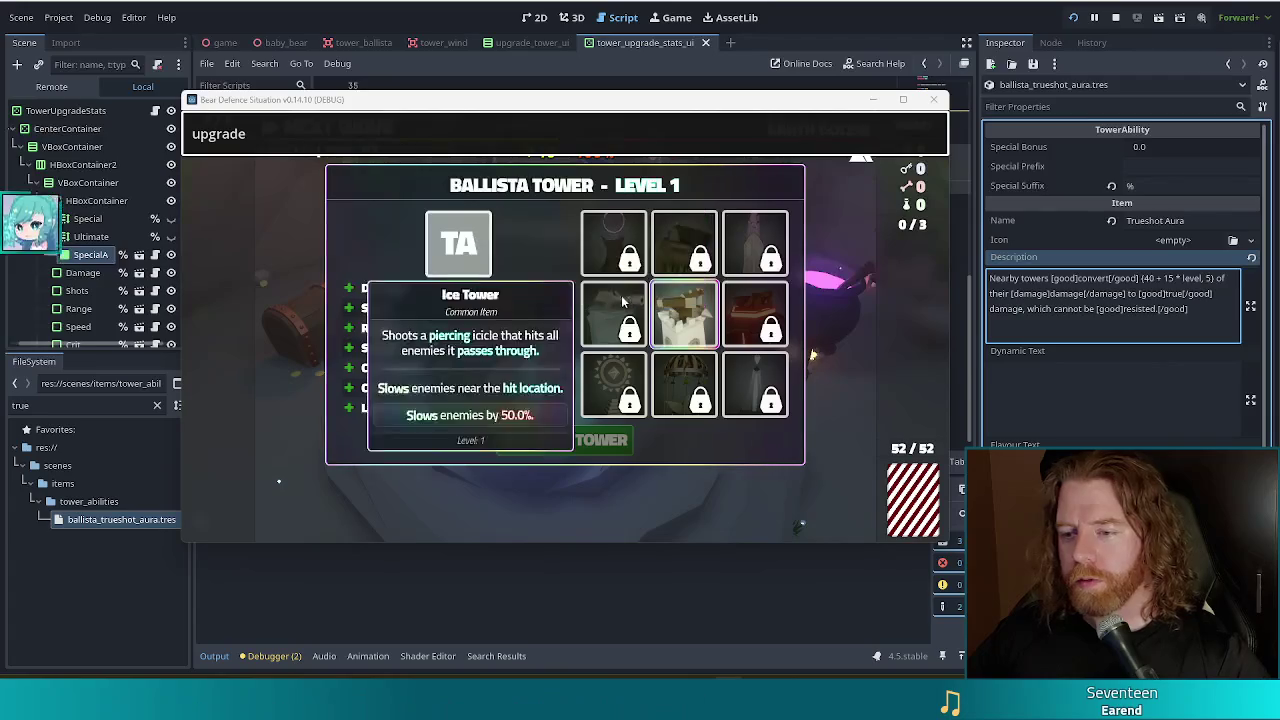
click(390, 310)
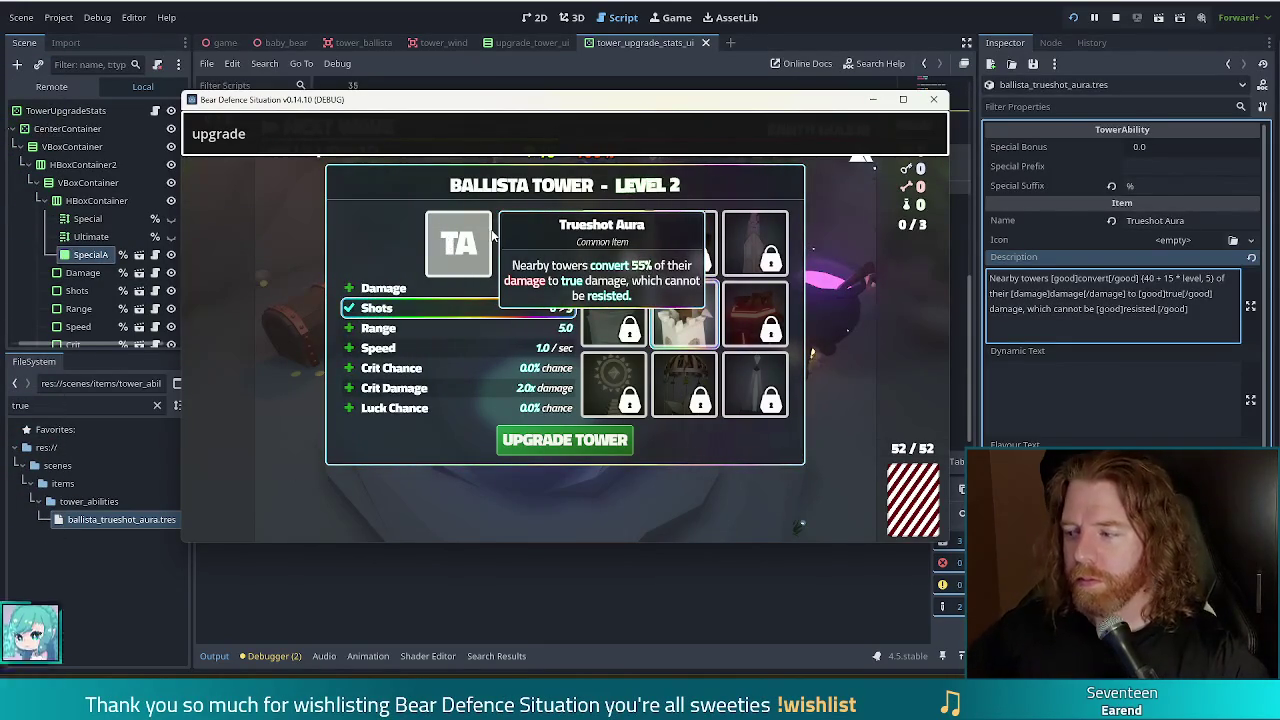
mouse_move(474, 254)
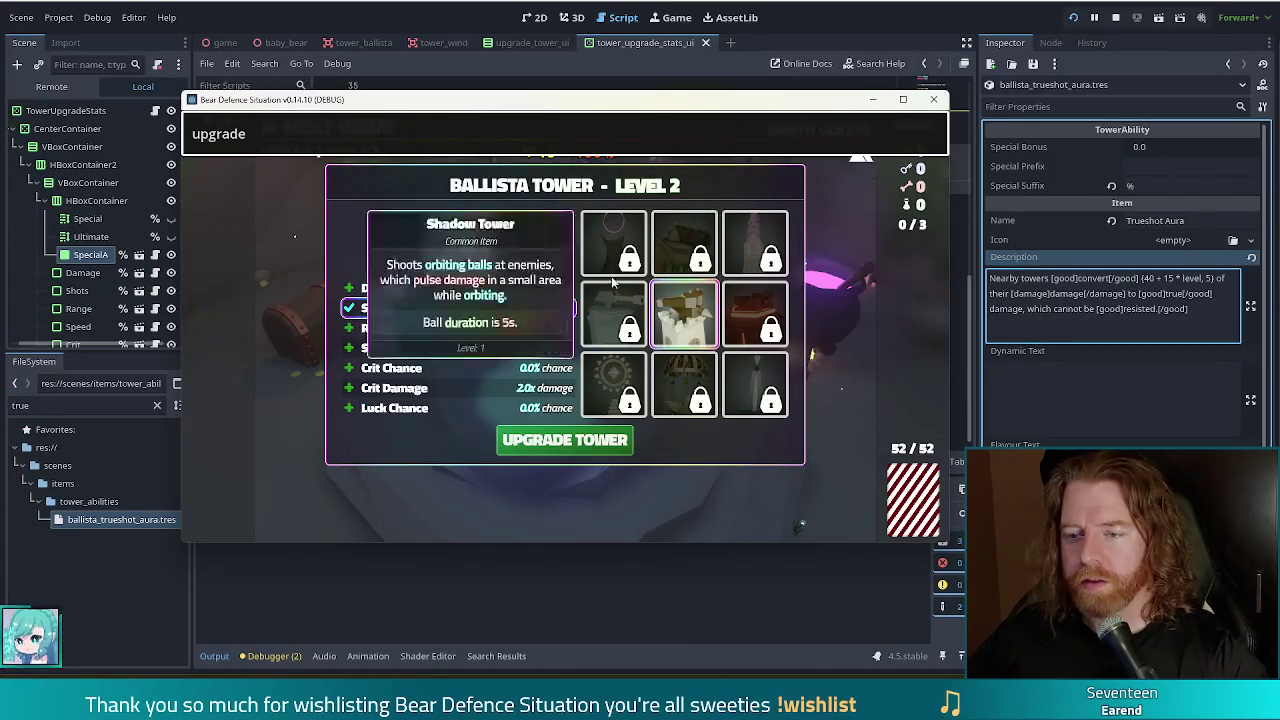
mouse_move(450, 279)
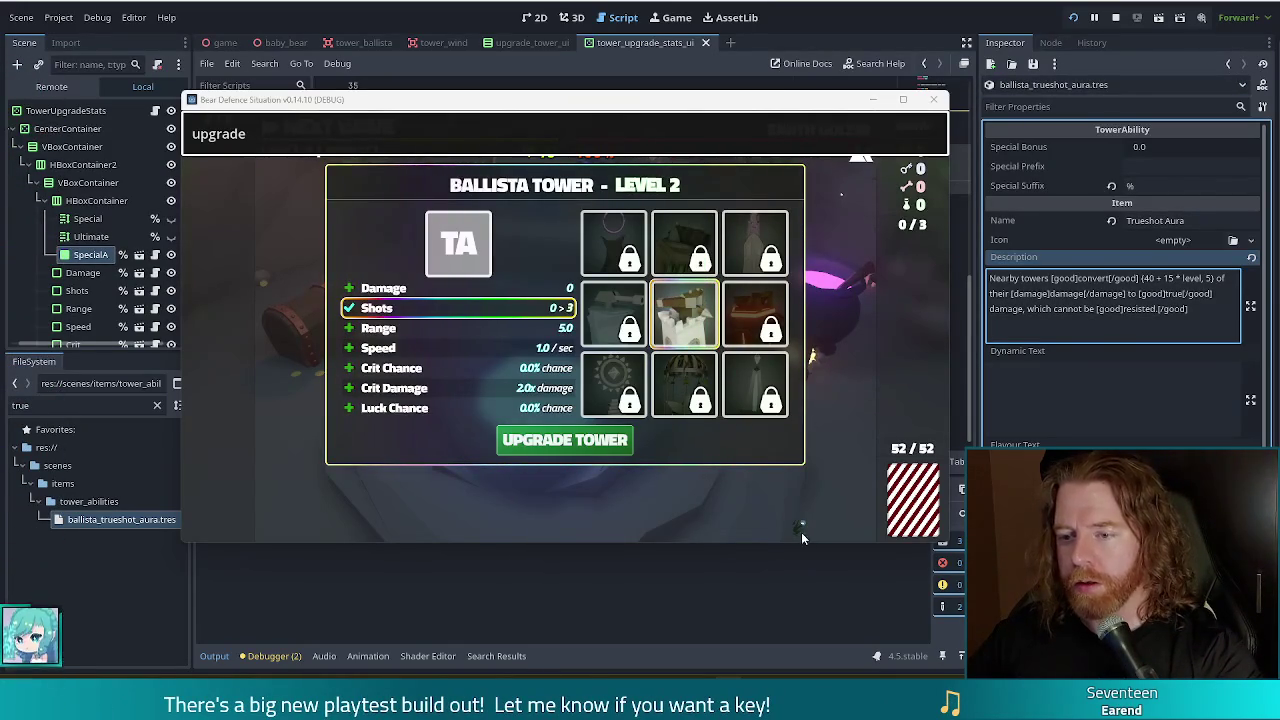
mouse_move(616, 306)
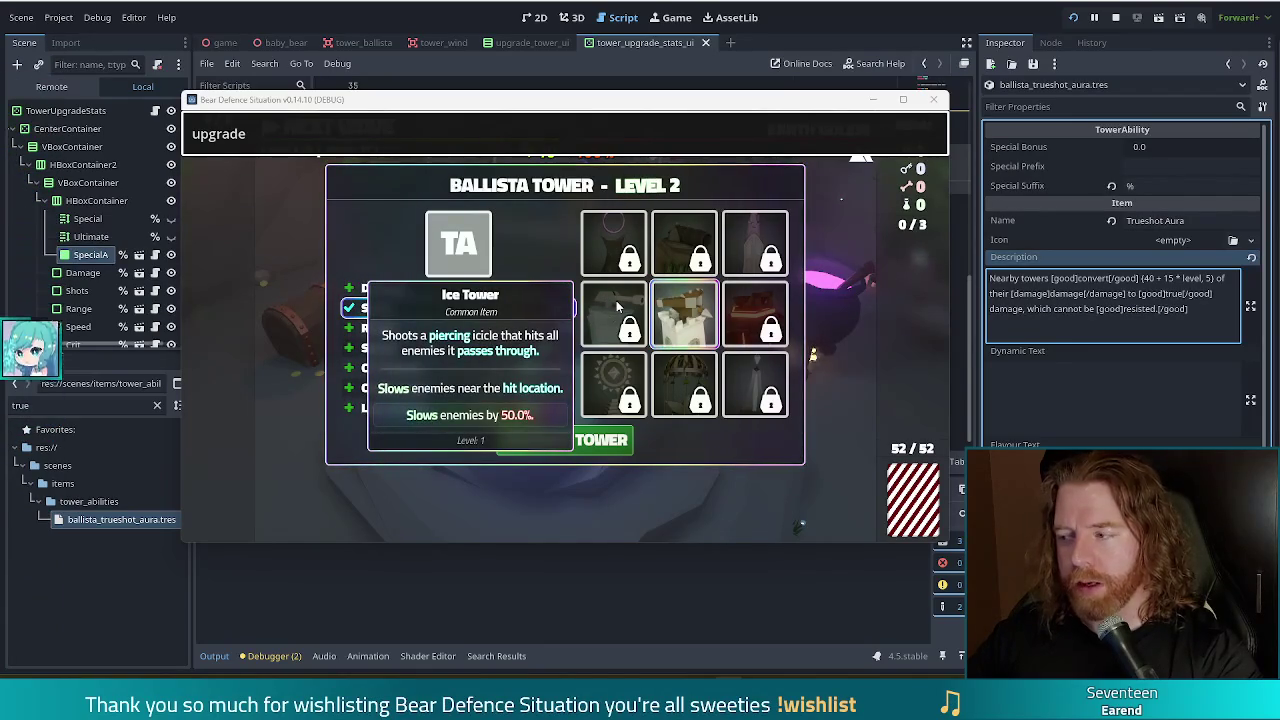
click(616, 300)
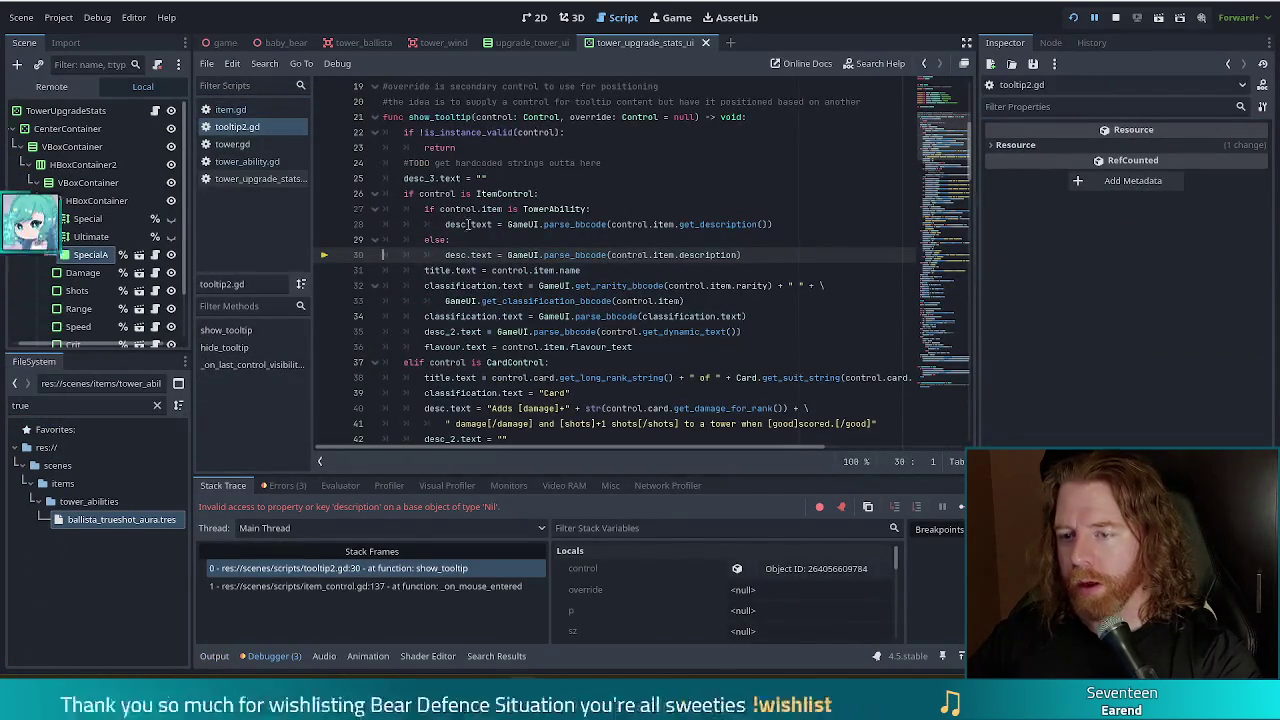
- In the paused game, view the Ice Tower's panel, then return to the Ballista Tower's stats
key(F12)
click(672, 302)
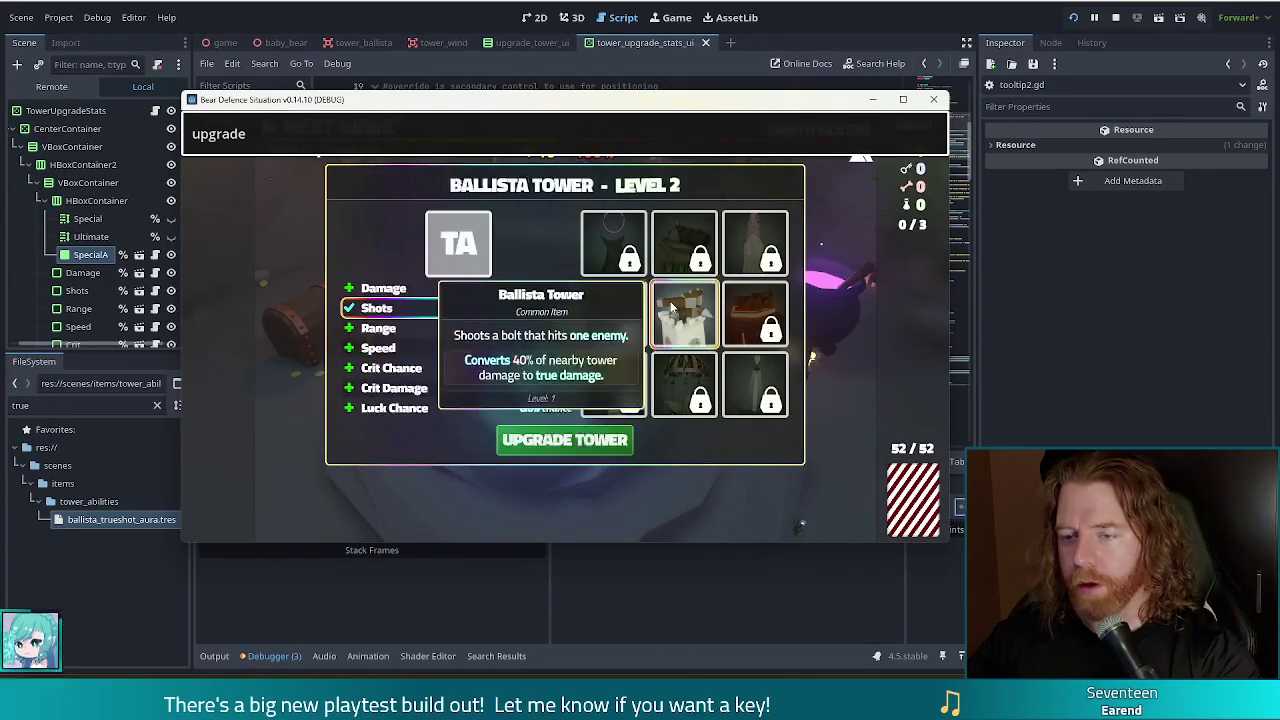
click(630, 312)
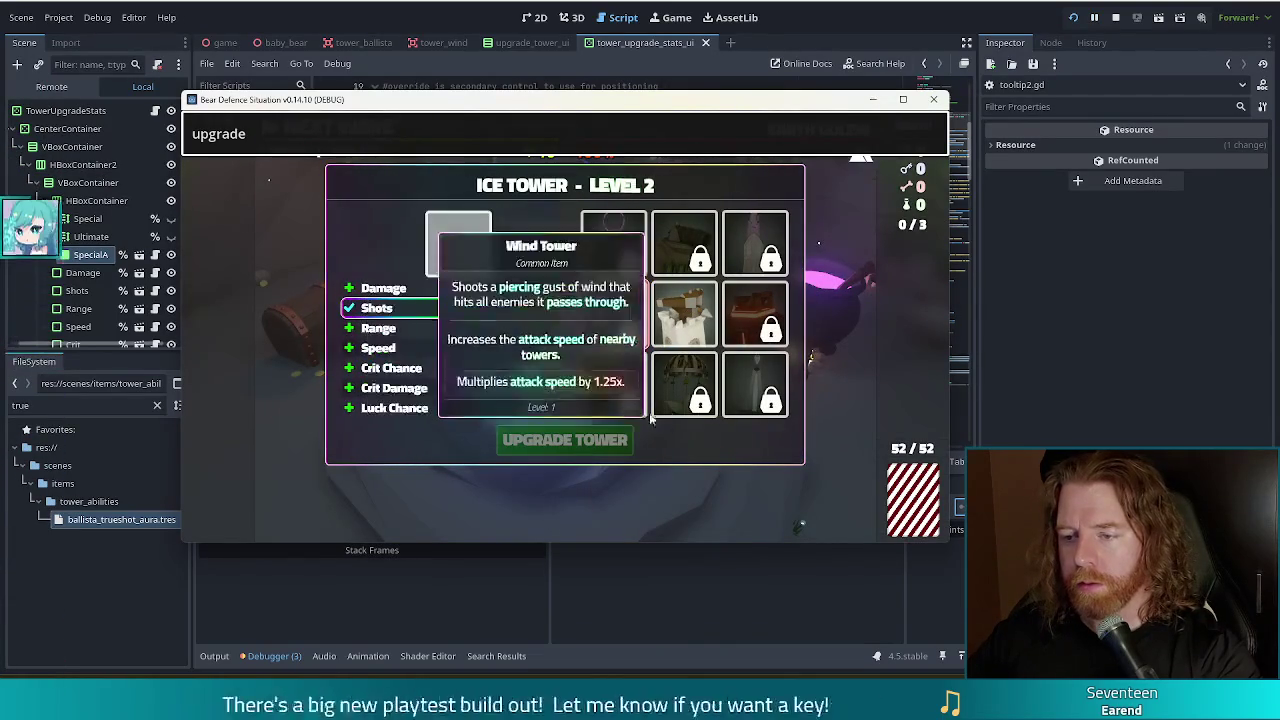
click(684, 313)
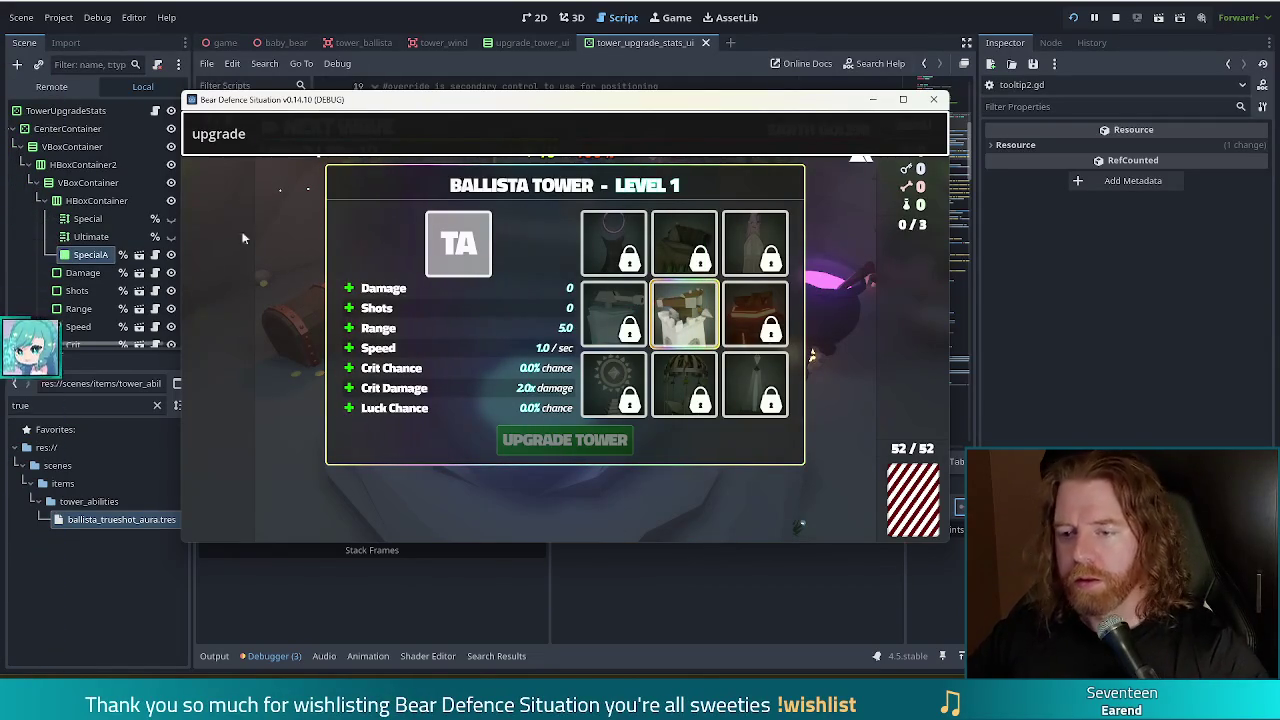
- Stop the game and duplicate the SpecialAbility slot with Ctrl+D into extra copies
click(1120, 19)
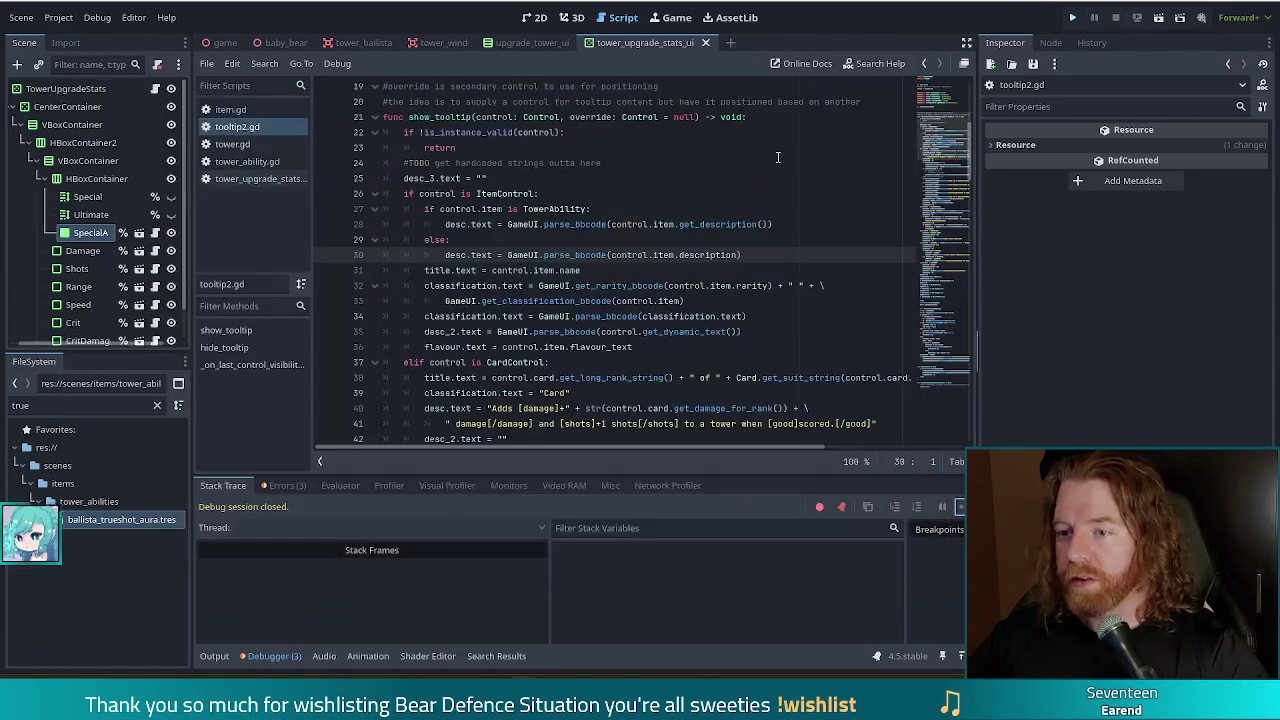
click(85, 233)
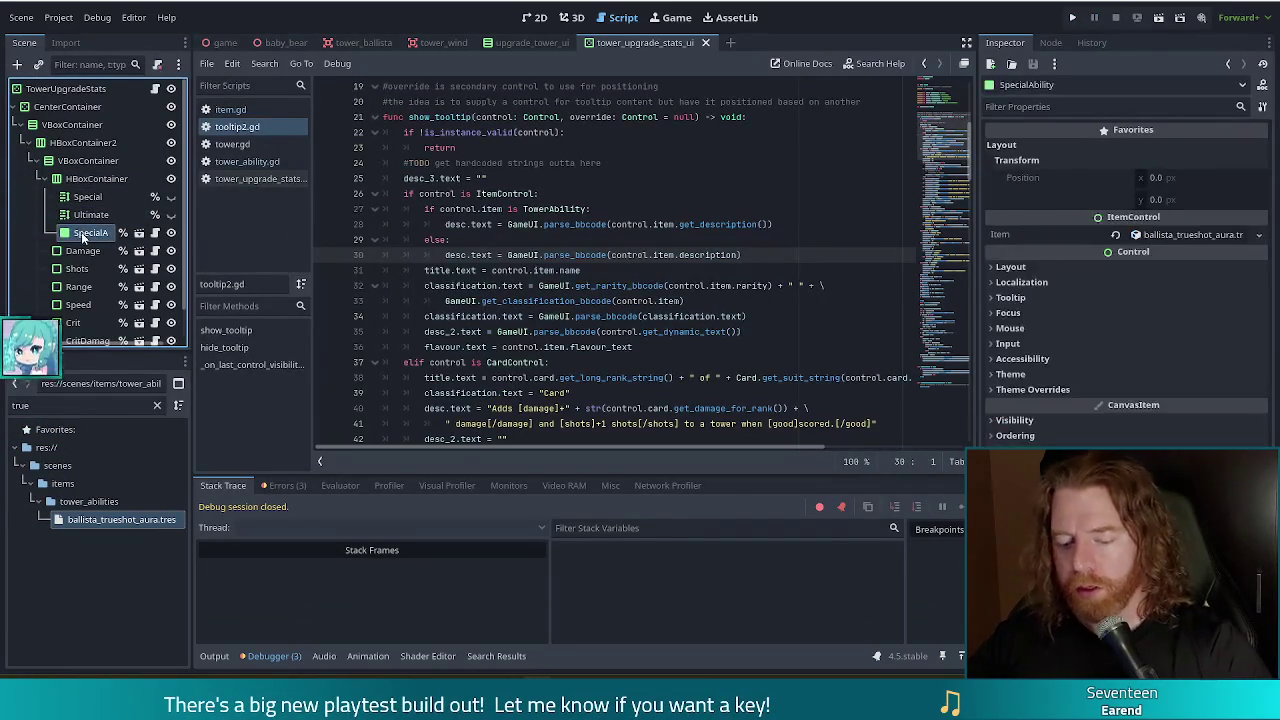
key(ctrl+d)
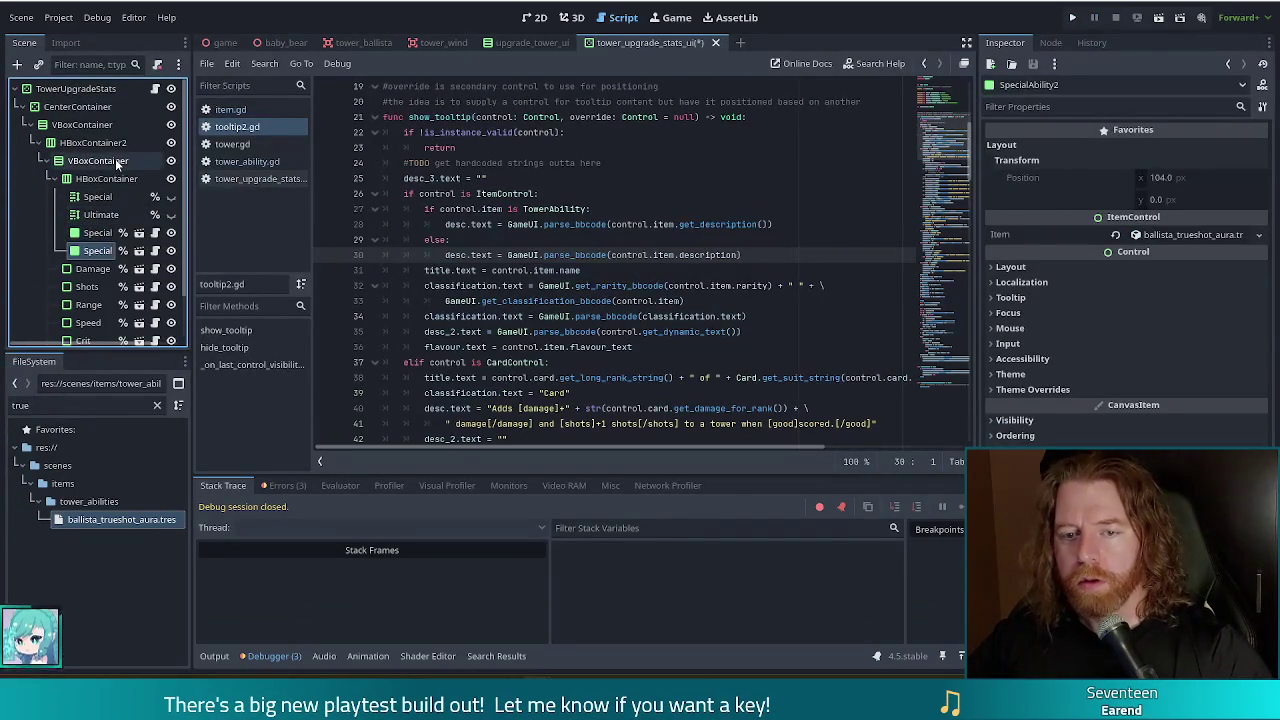
key(ctrl+d)
key(ctrl+d)
key(ctrl+d)
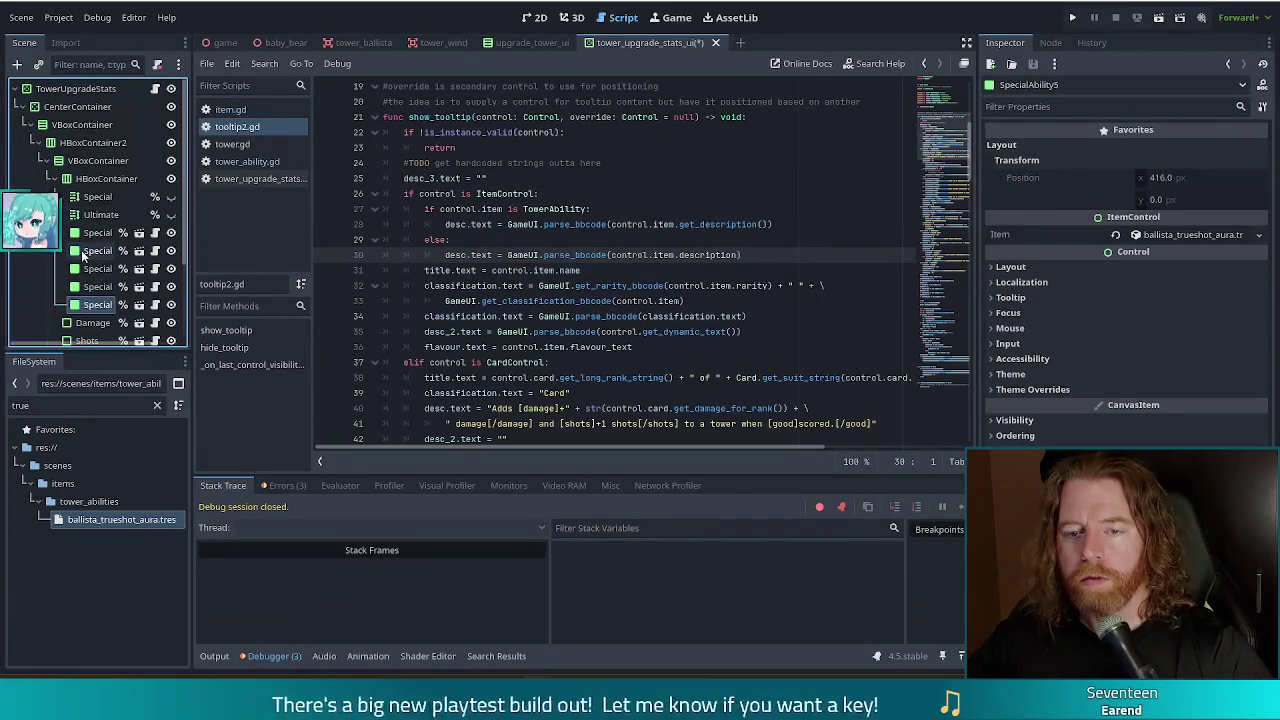
drag(89, 308, 103, 256)
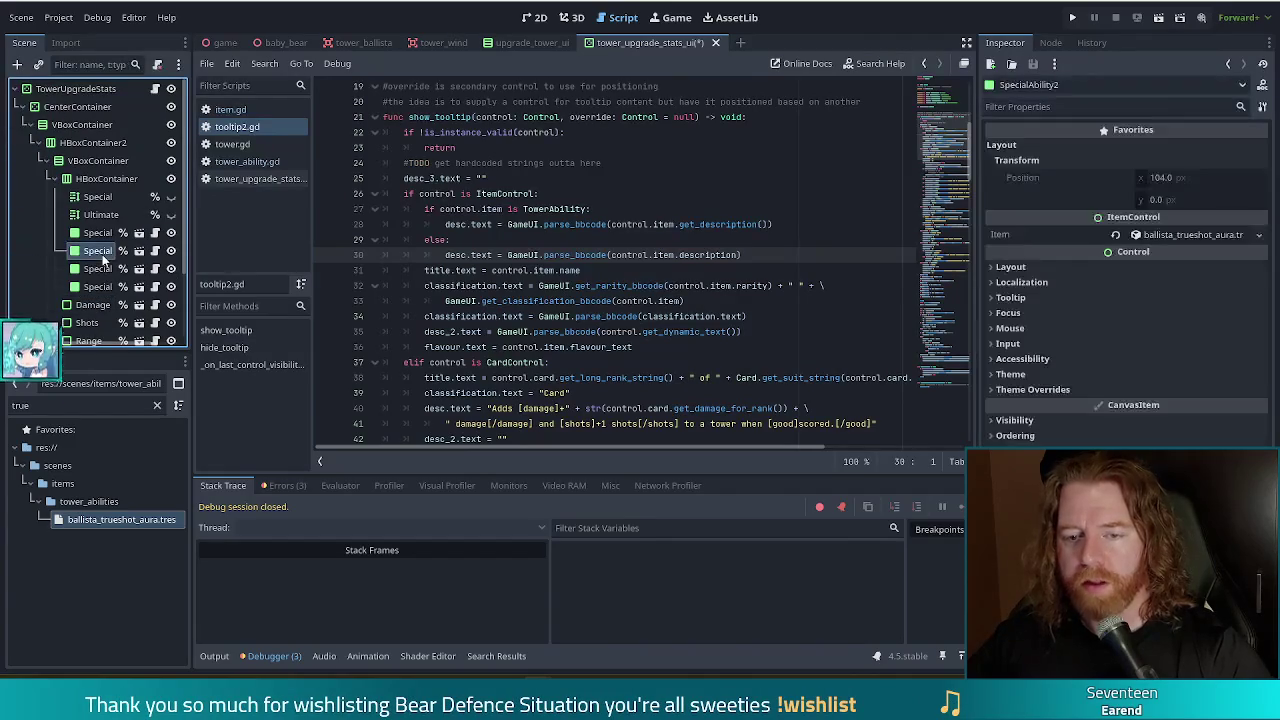
- Rename the three copies to Ultimate_0, Ultimate_1 and Ultimate_2
double_click(101, 252)
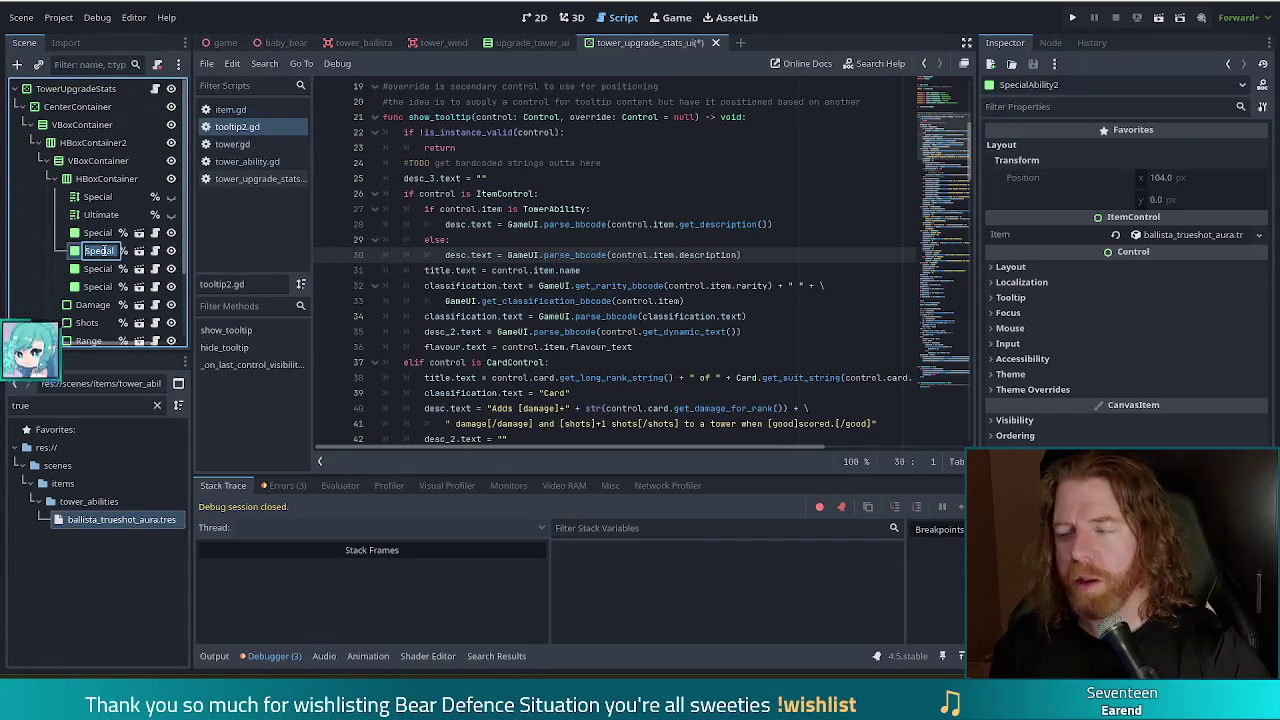
text(Ulti)
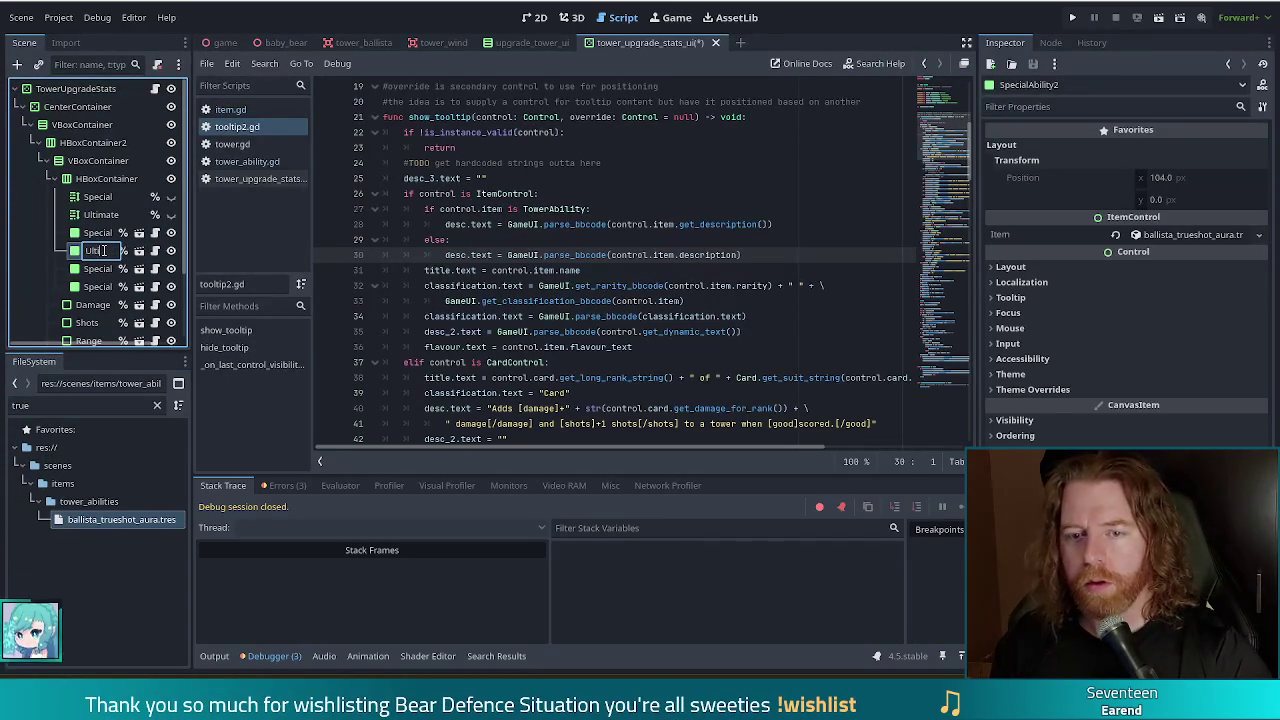
text(te)
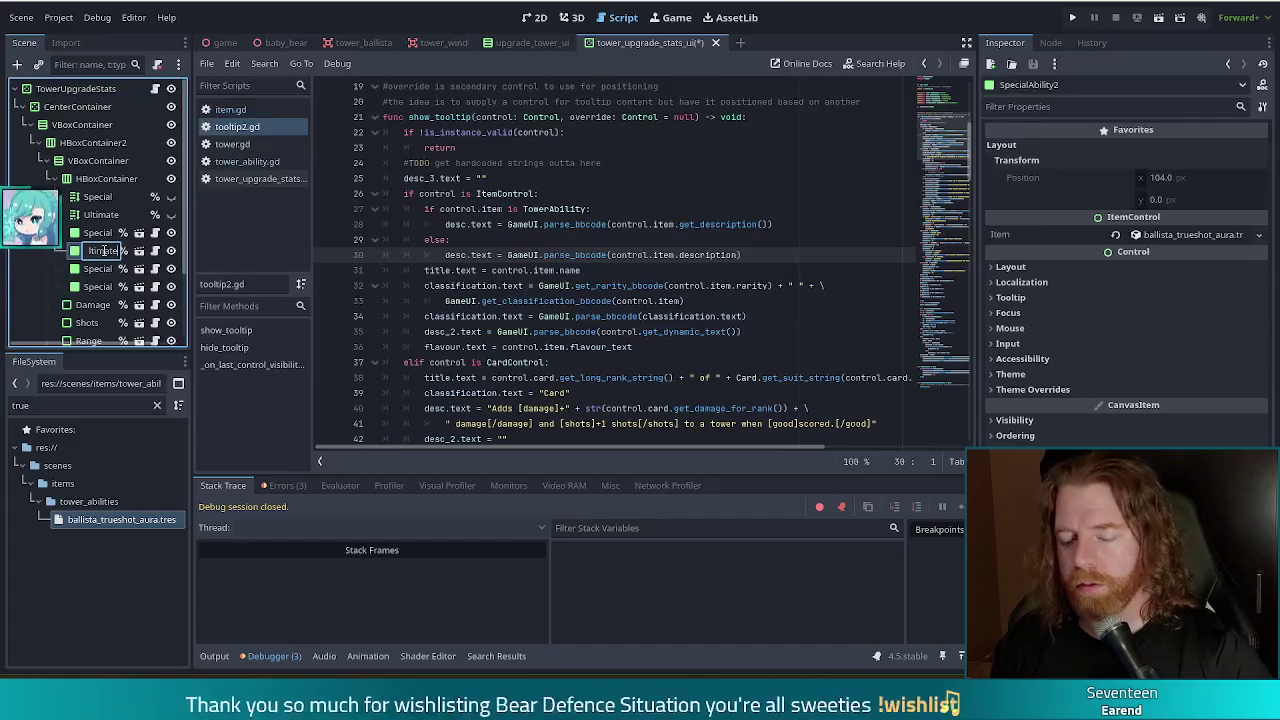
text(0)
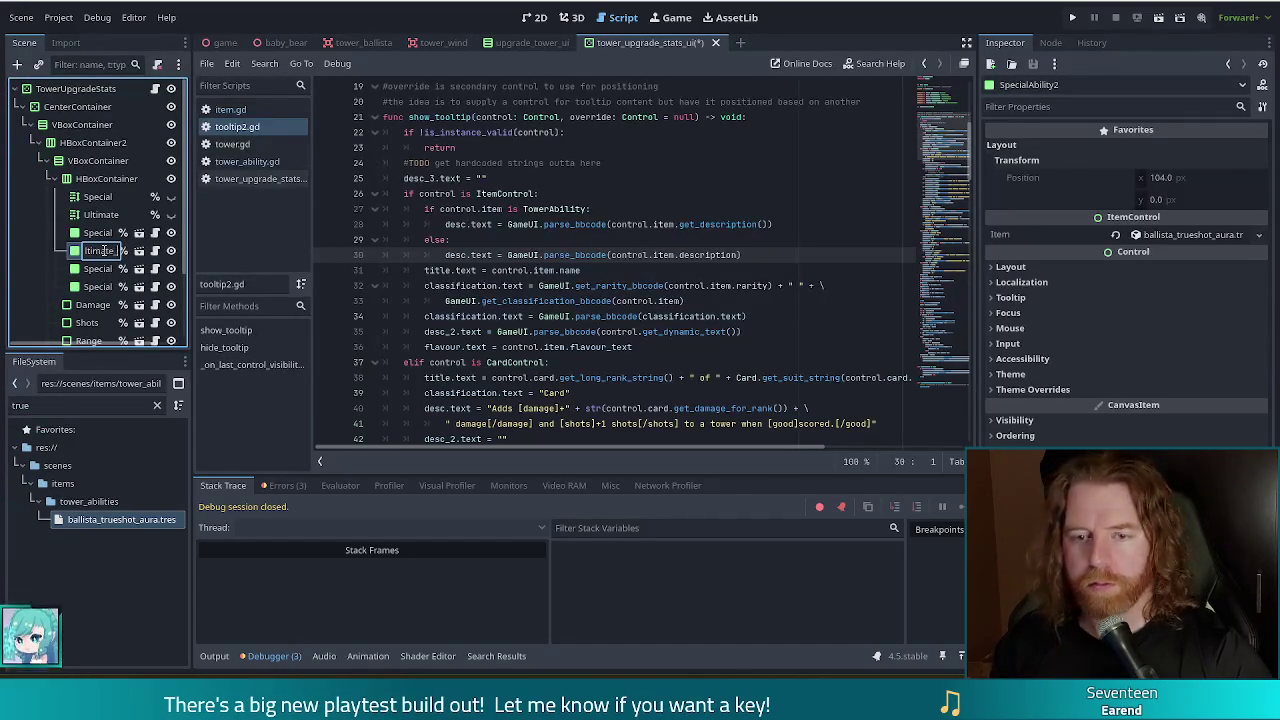
click(92, 270)
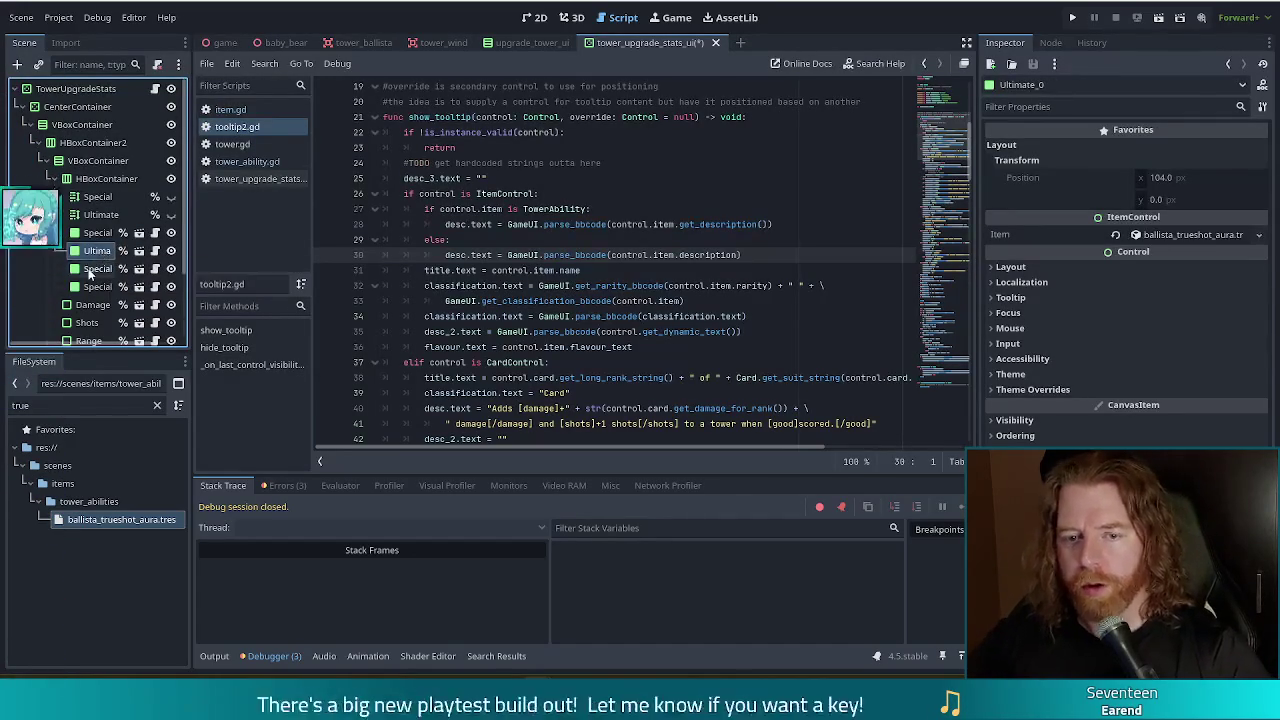
click(92, 270)
text(Ultimate_)
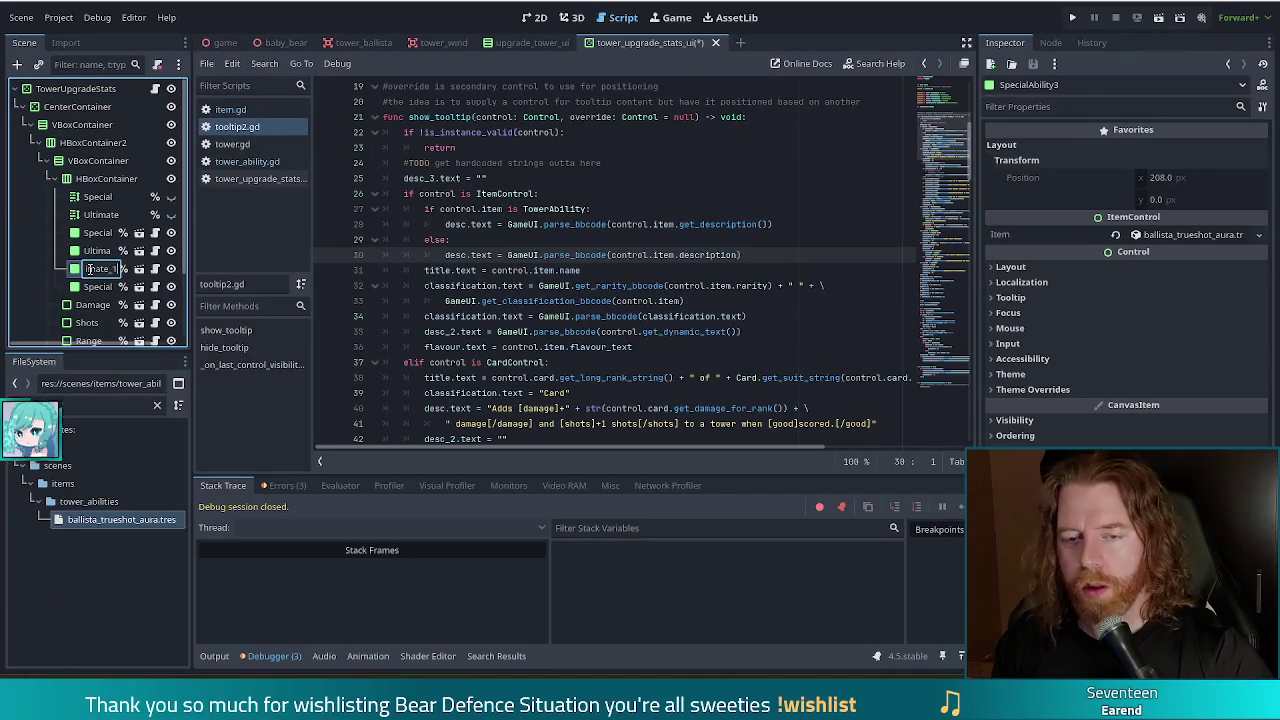
key(Return)
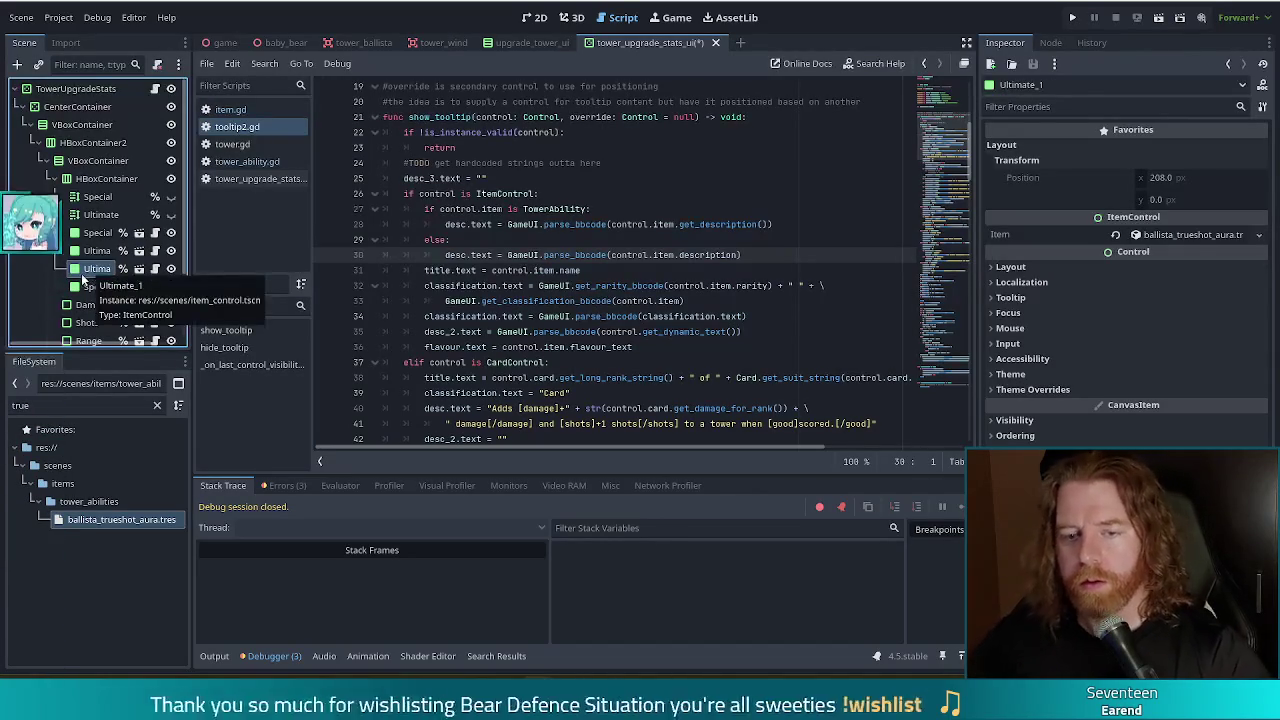
click(108, 290)
text(Uimate)
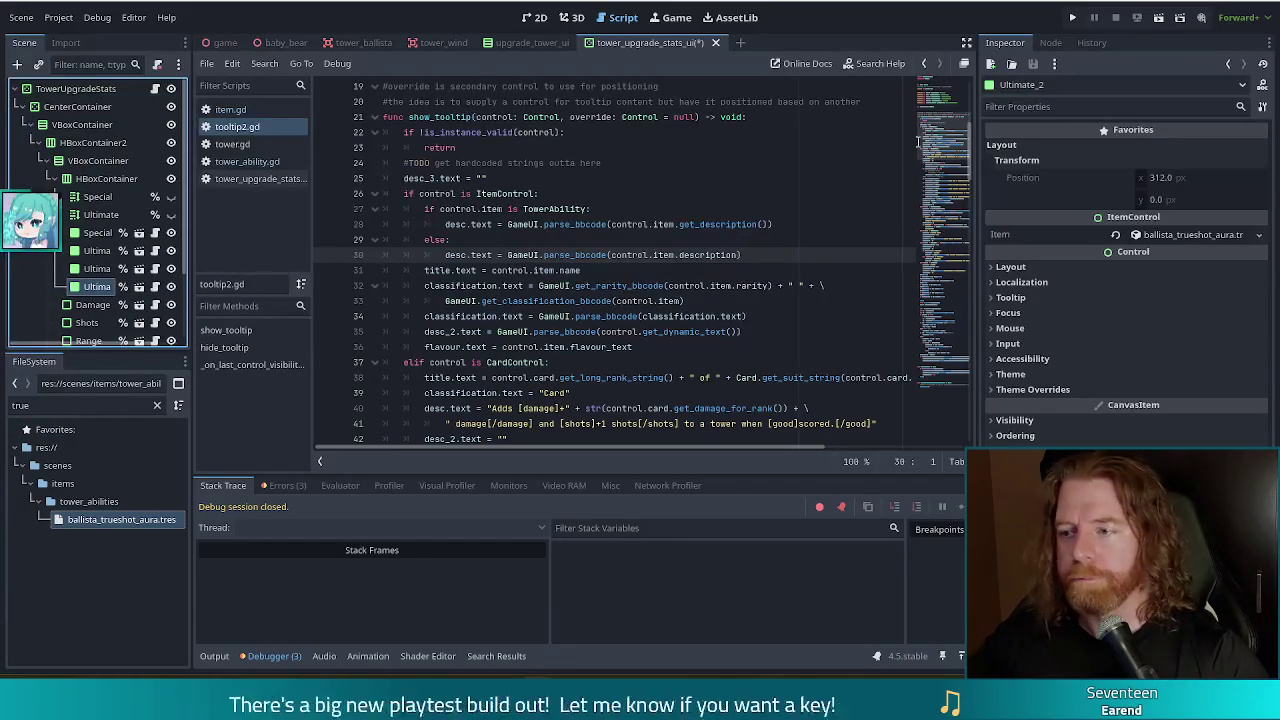
click(955, 108)
drag(955, 108, 954, 86)
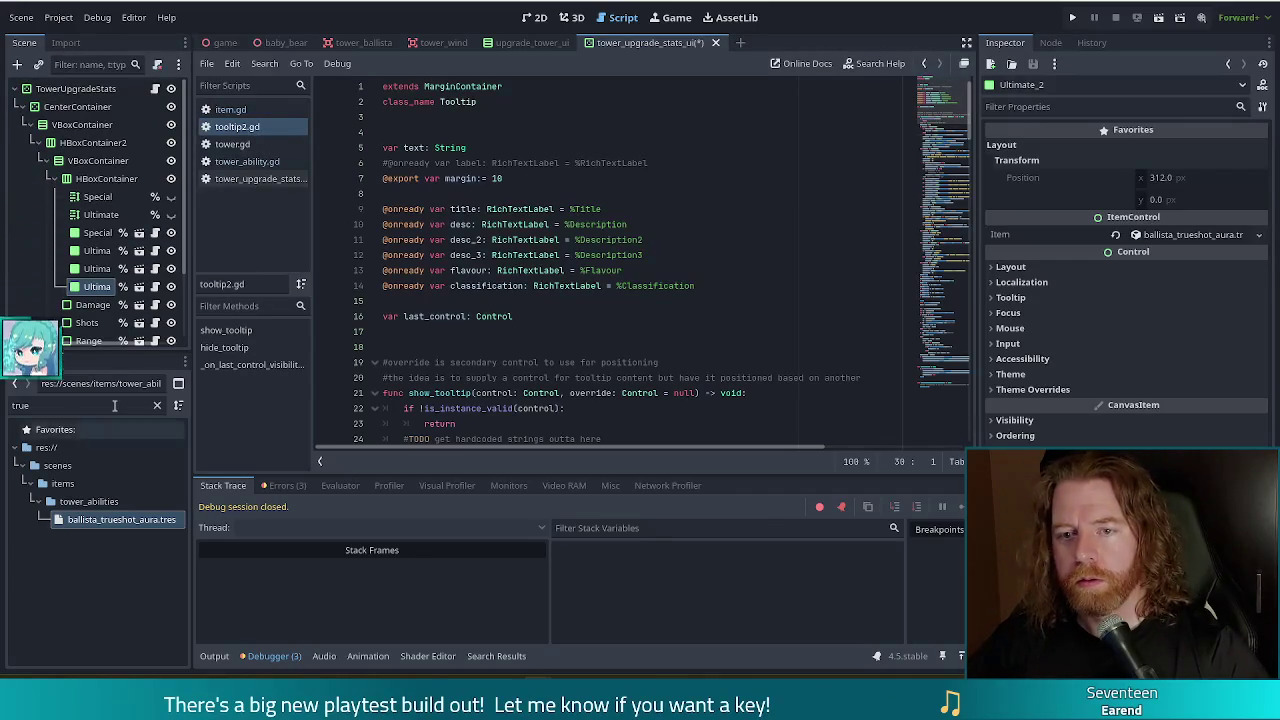
click(235, 144)
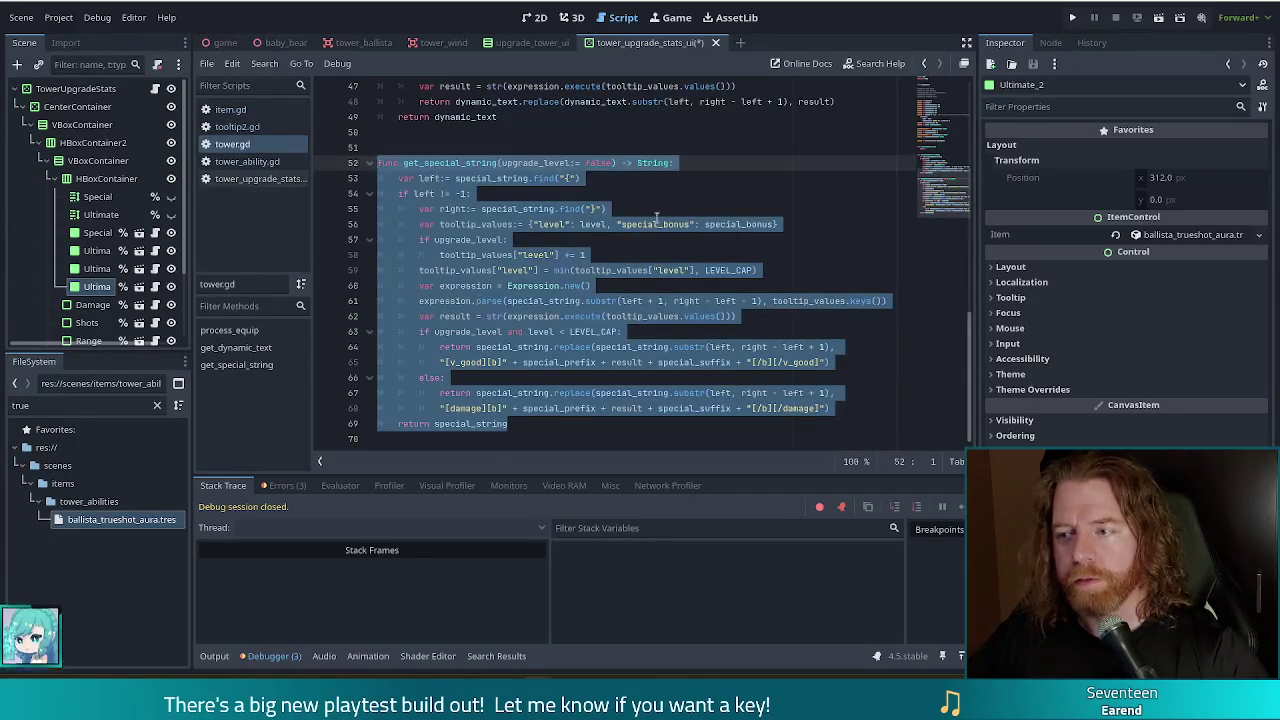
click(656, 222)
scroll(690, 230, up, 15)
scroll(701, 234, down, 7)
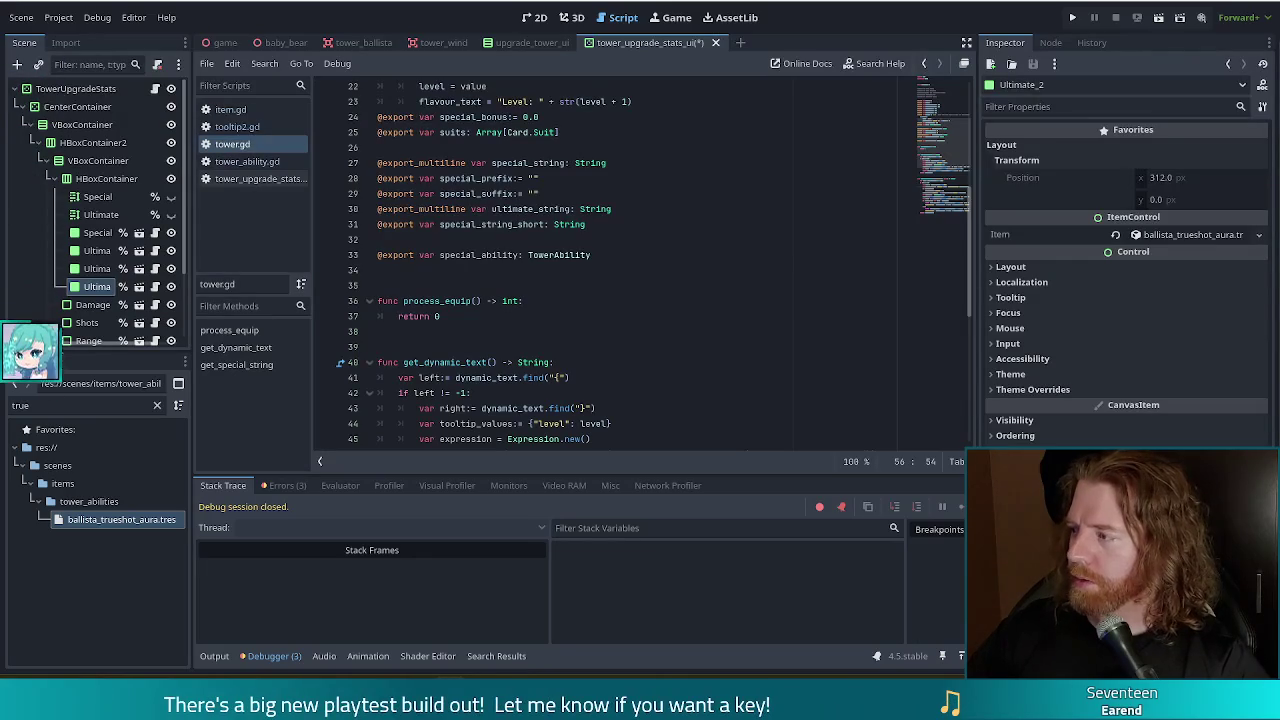
click(548, 331)
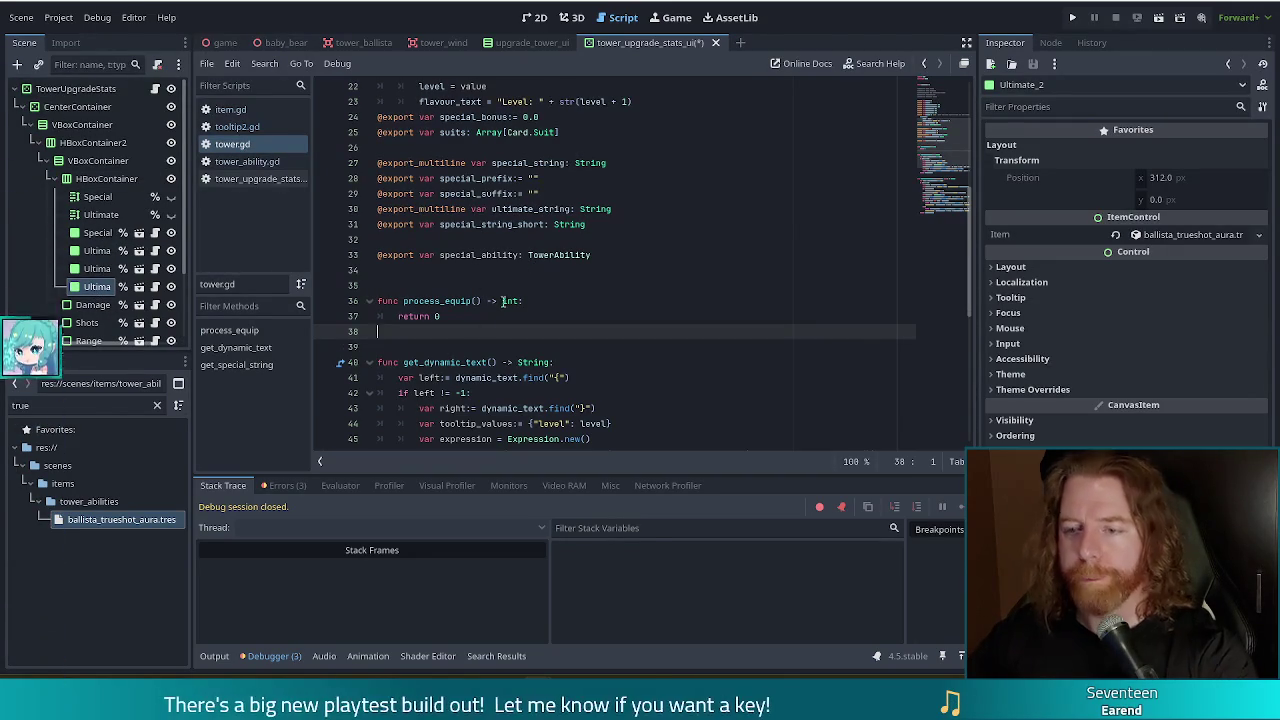
click(617, 250)
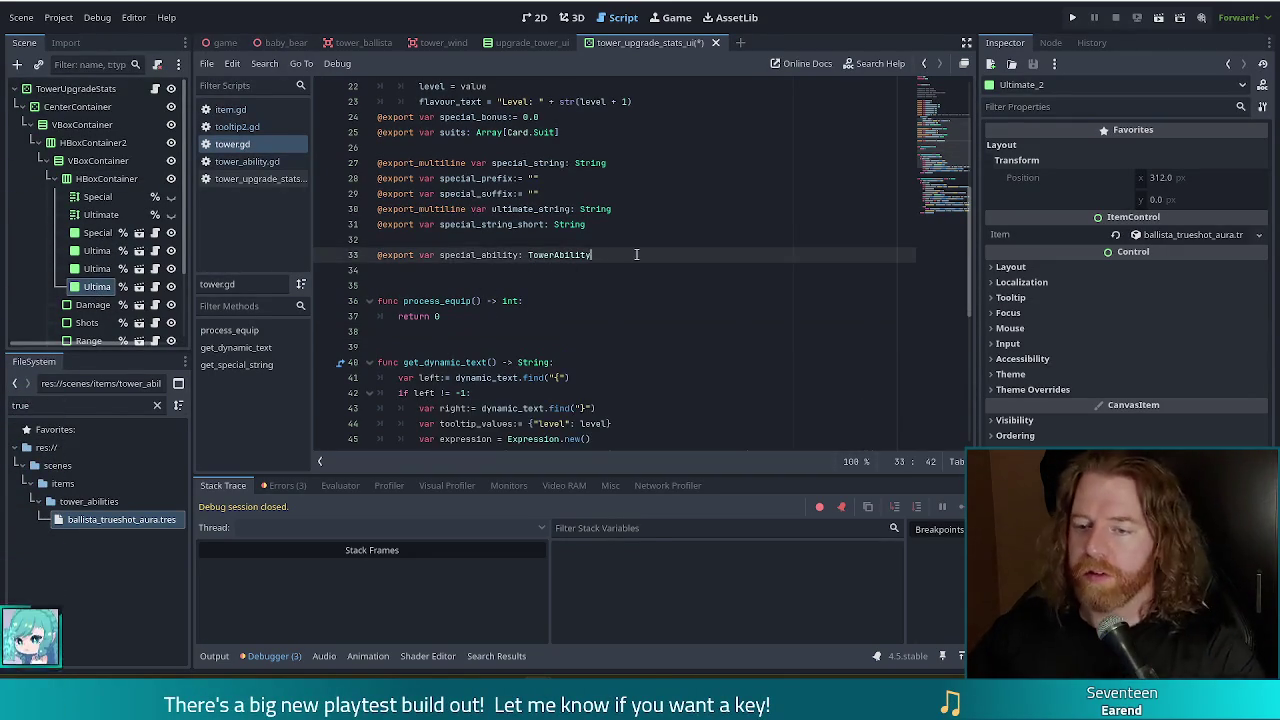
key(Return)
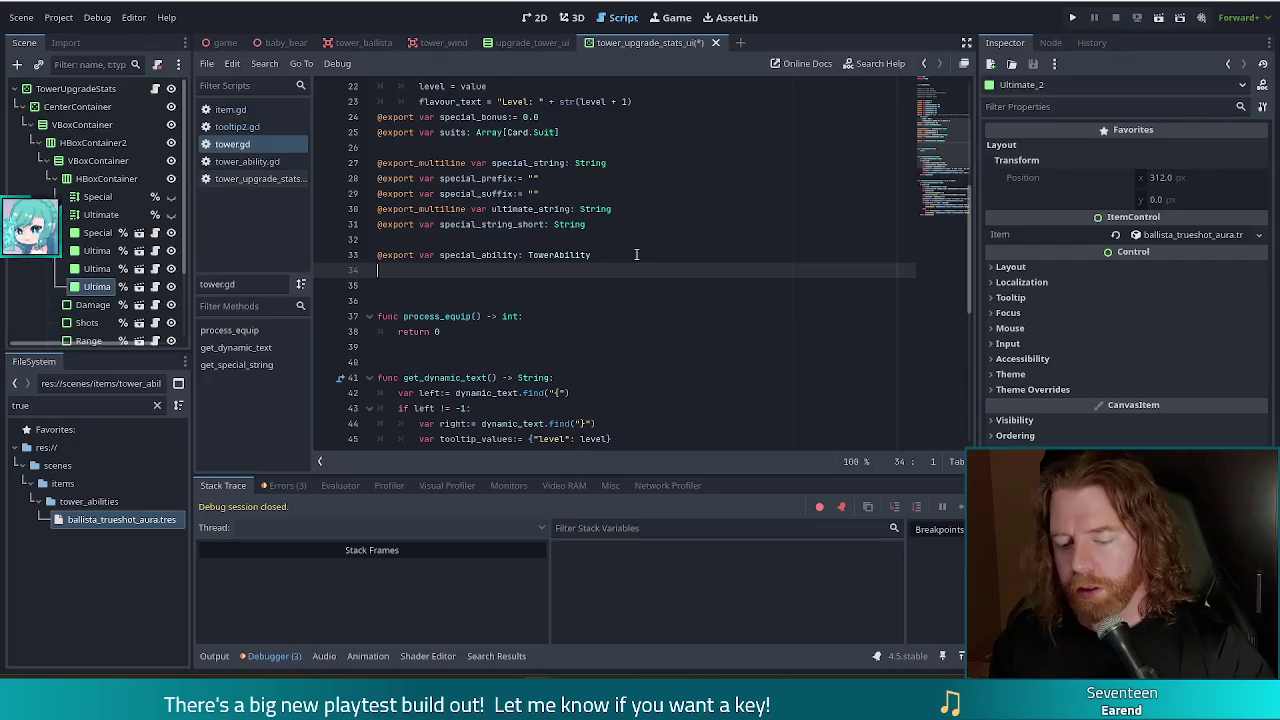
text(@export)
text( var ulti)
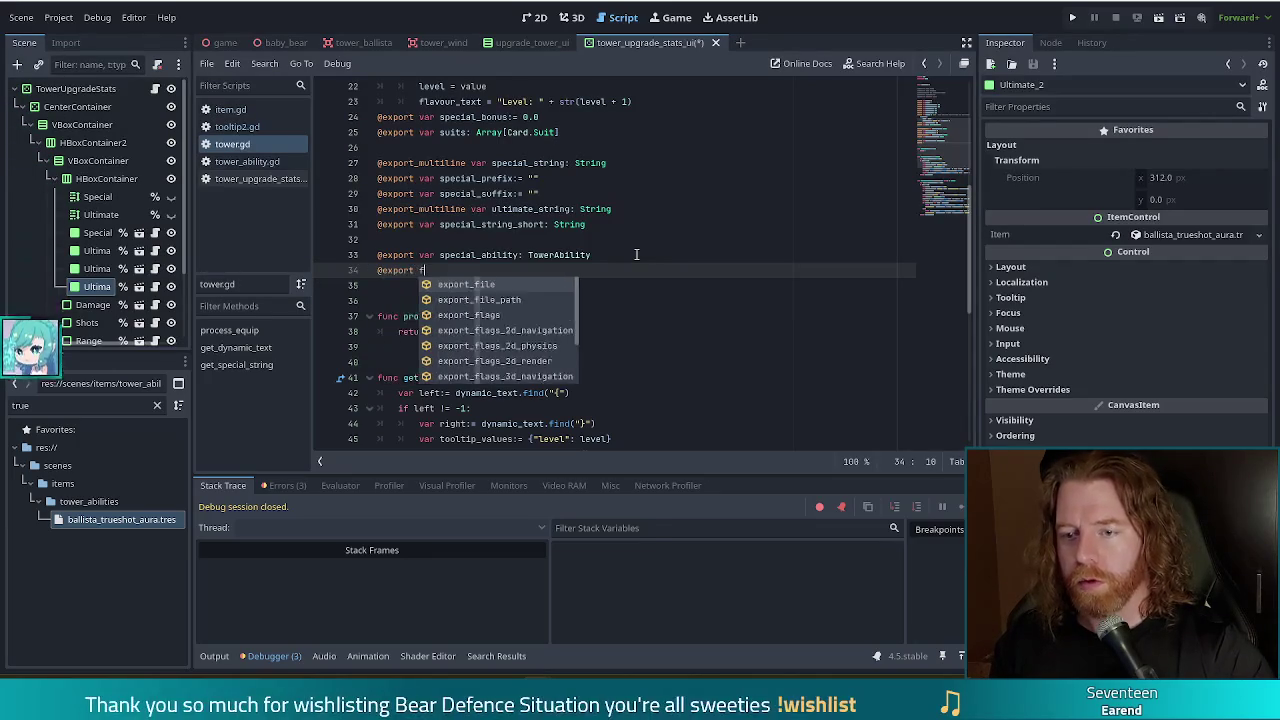
text(mates)
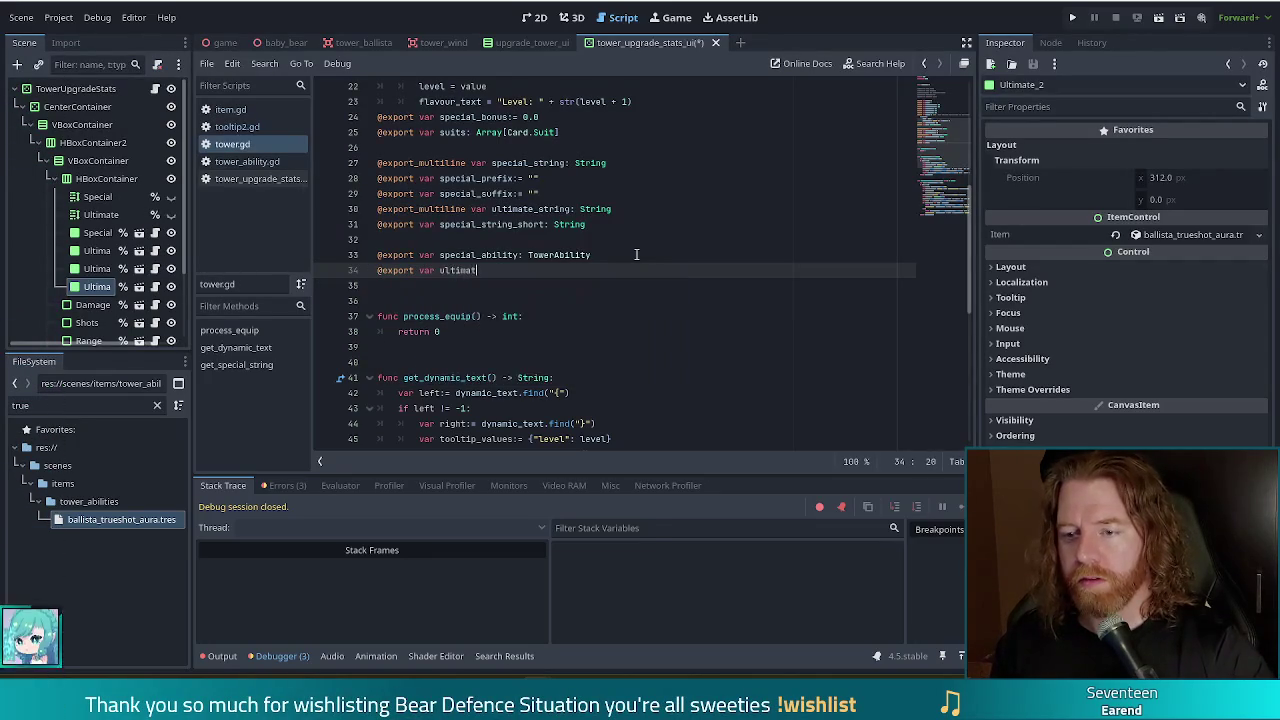
text(: )
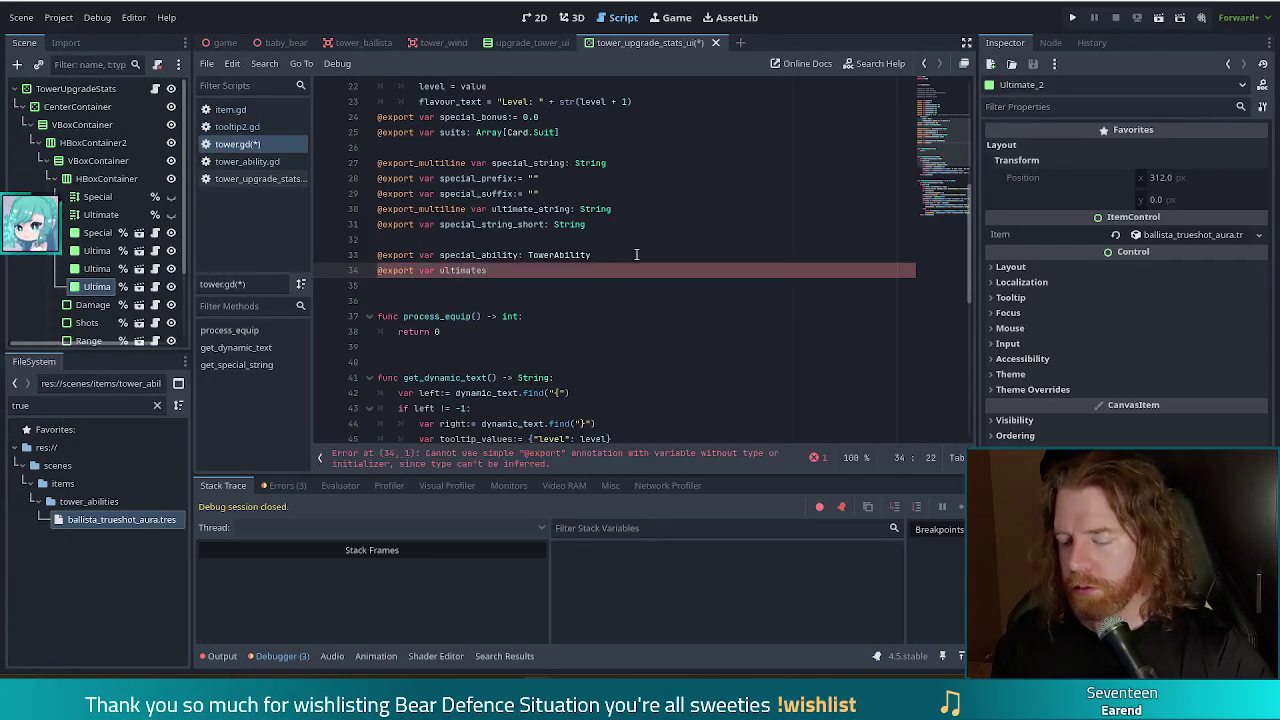
text(Array[)
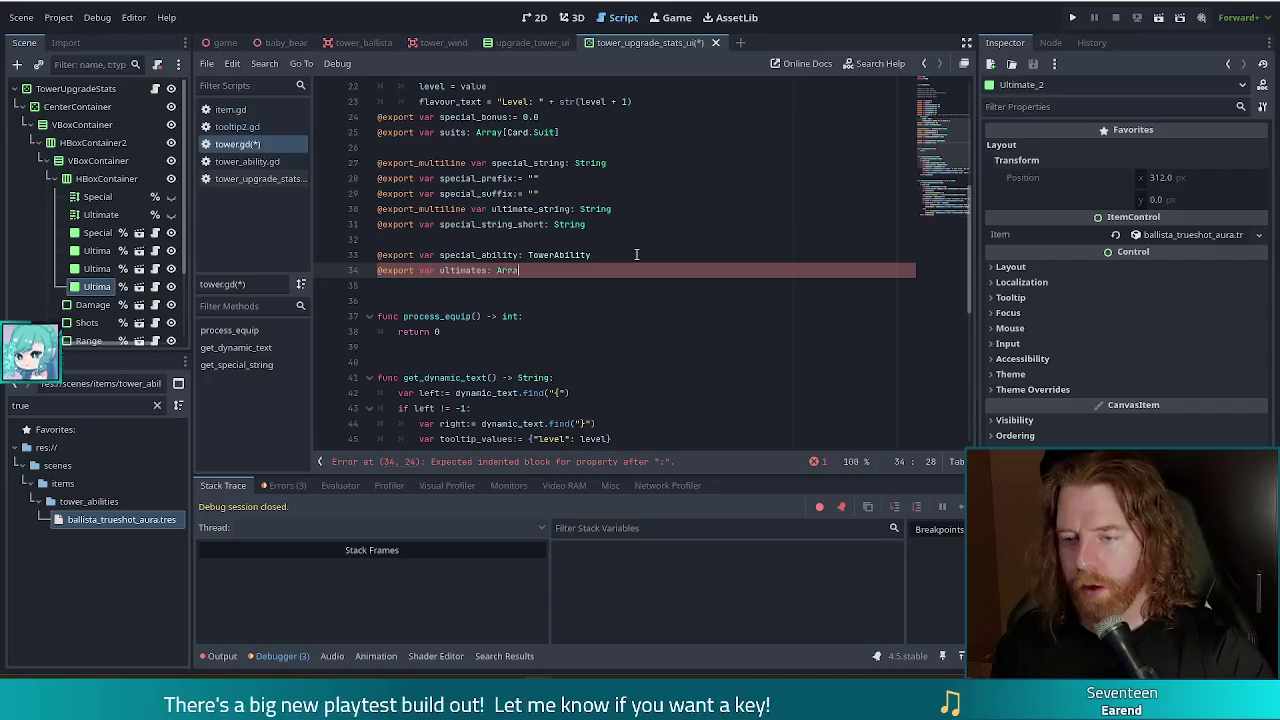
text(TowerAb)
key(Return)
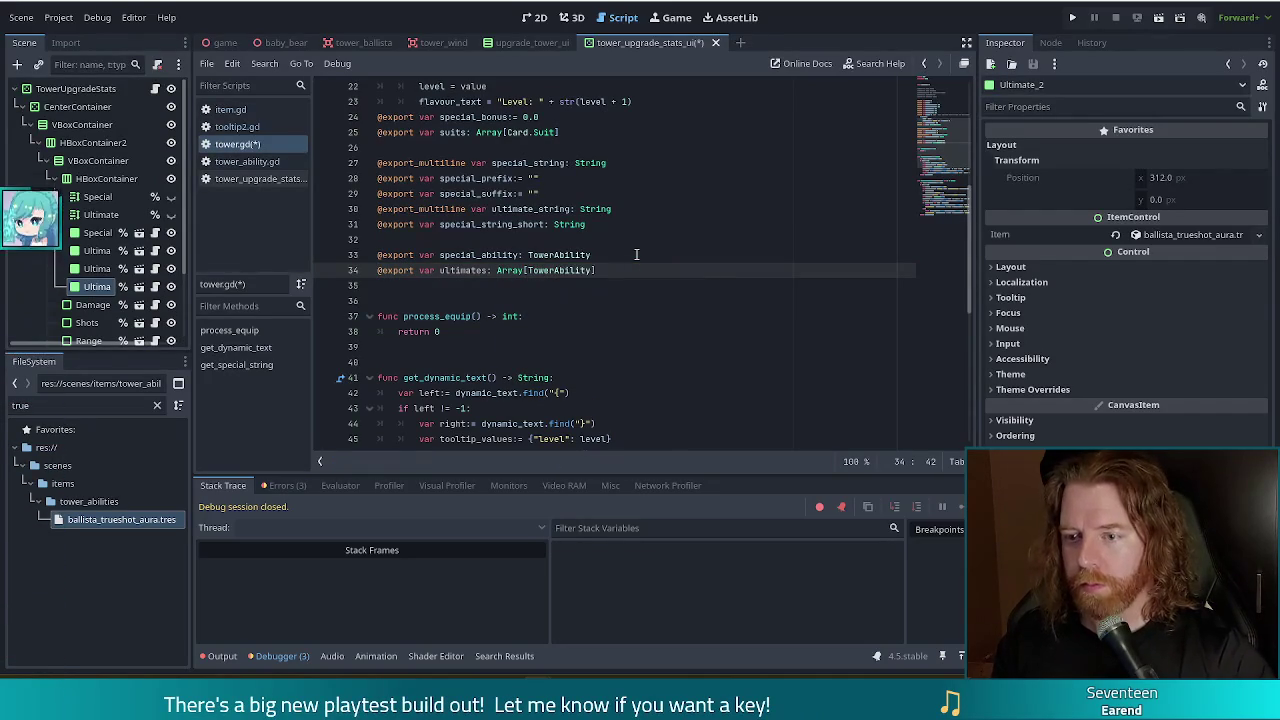
key(ctrl+s)
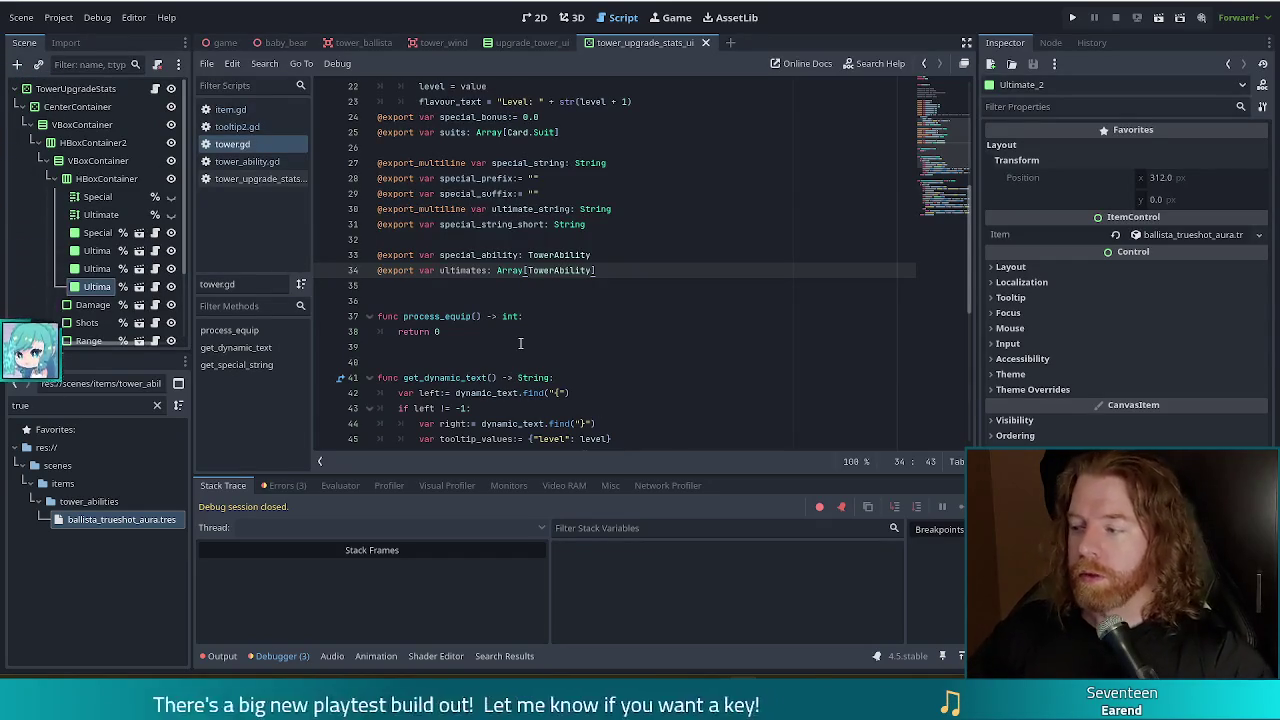
click(565, 302)
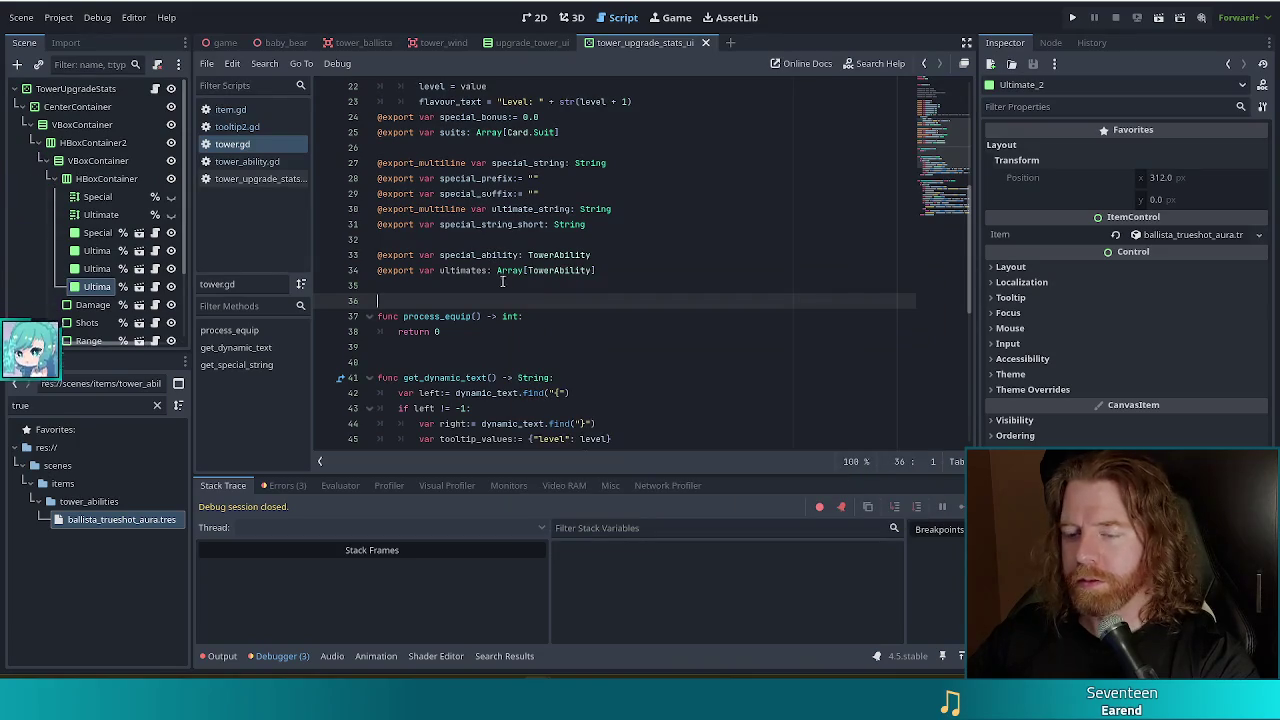
click(482, 224)
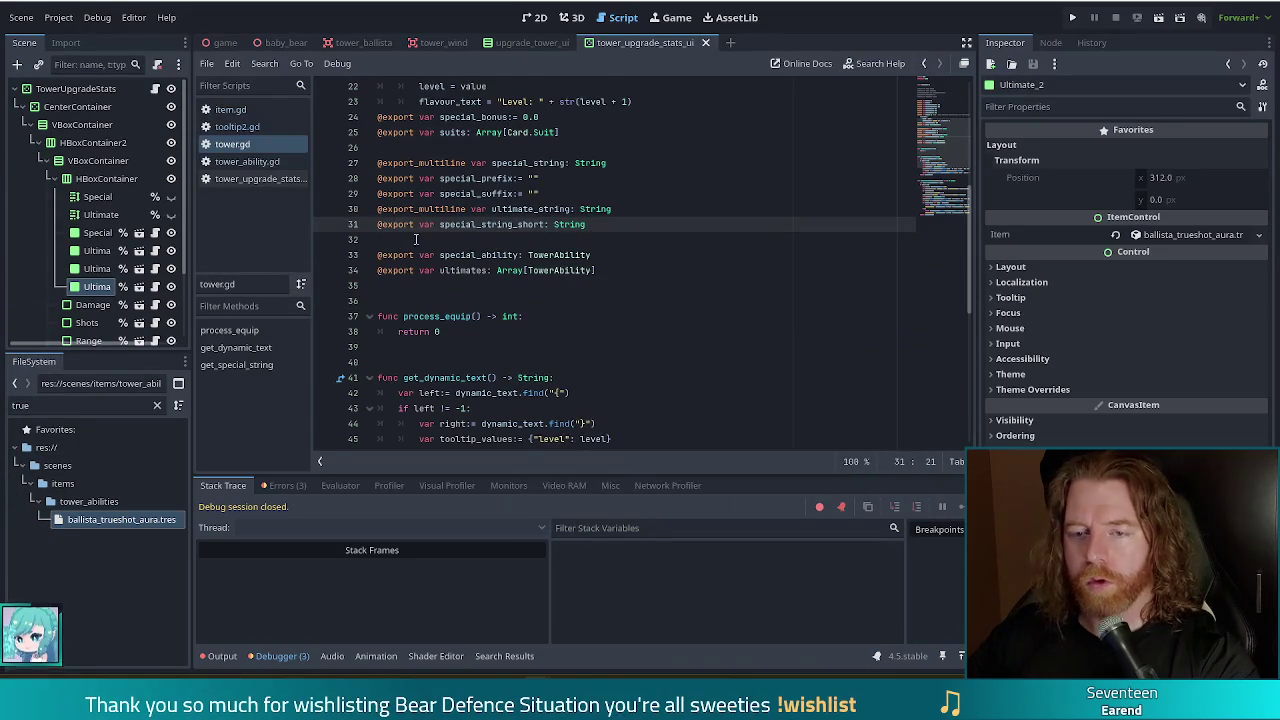
click(611, 285)
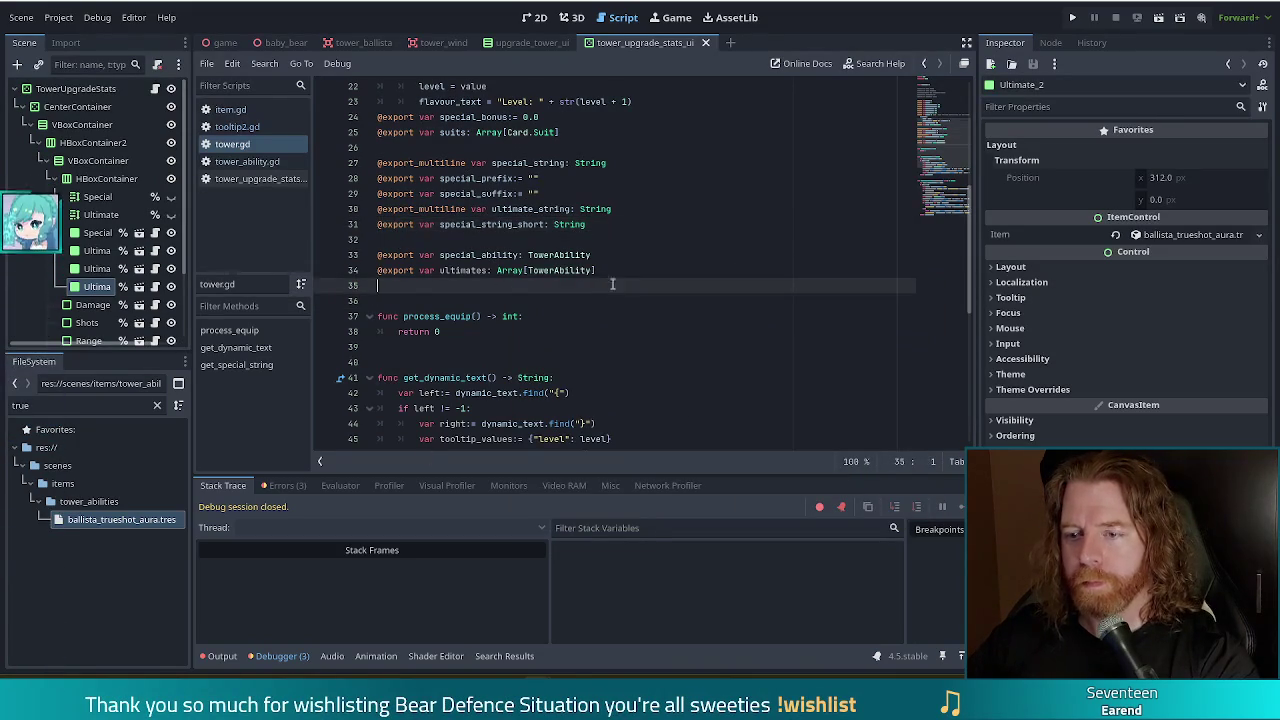
click(640, 270)
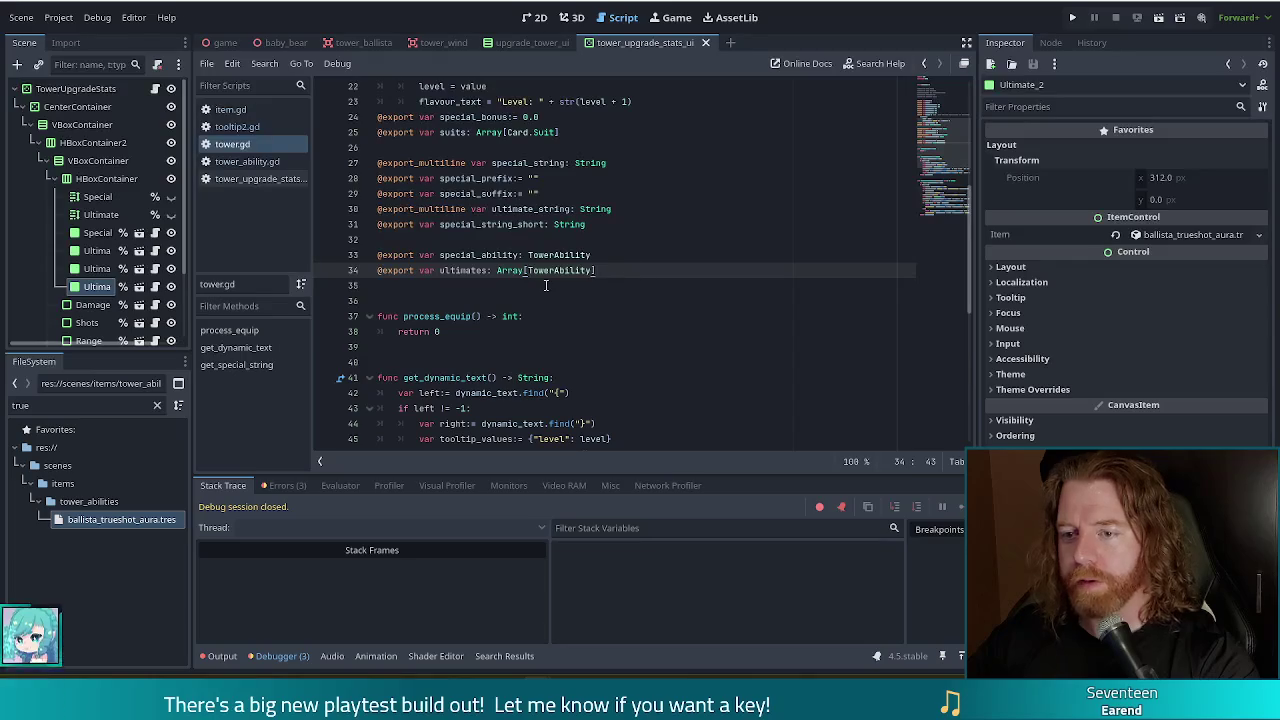
- Select ballista_trueshot_aura.tres in the FileSystem dock and run the project
click(96, 404)
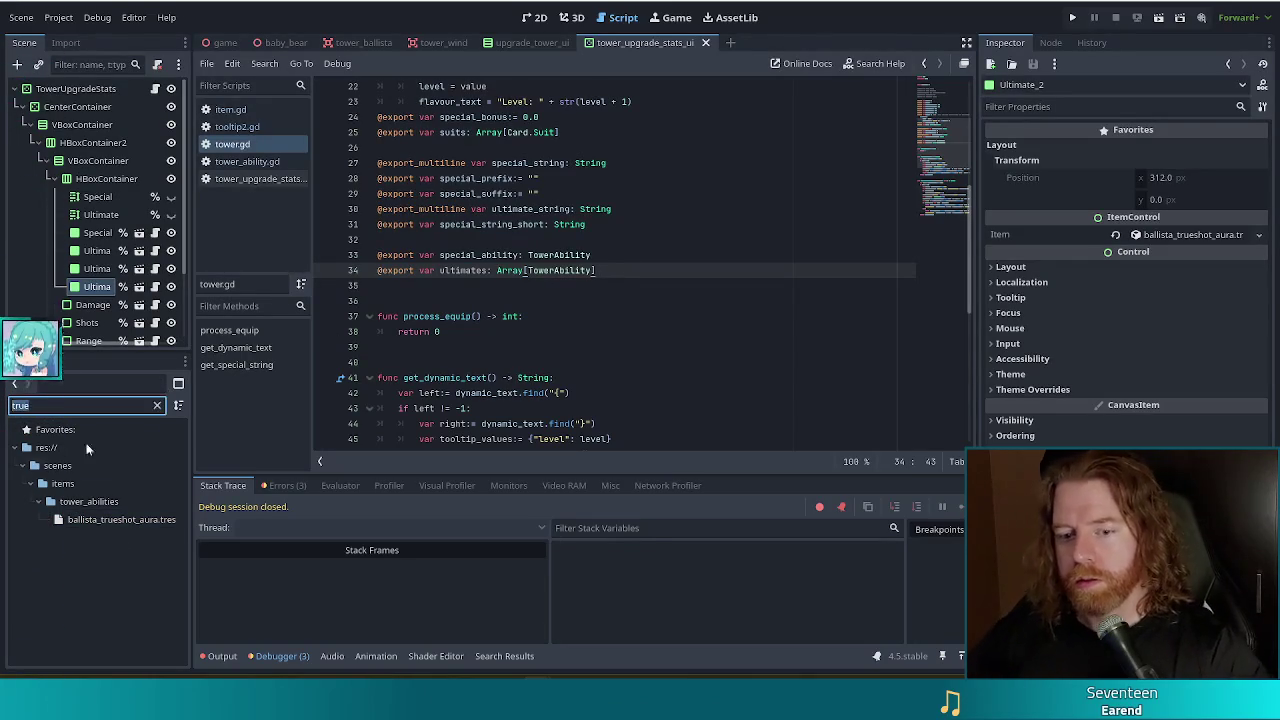
click(107, 521)
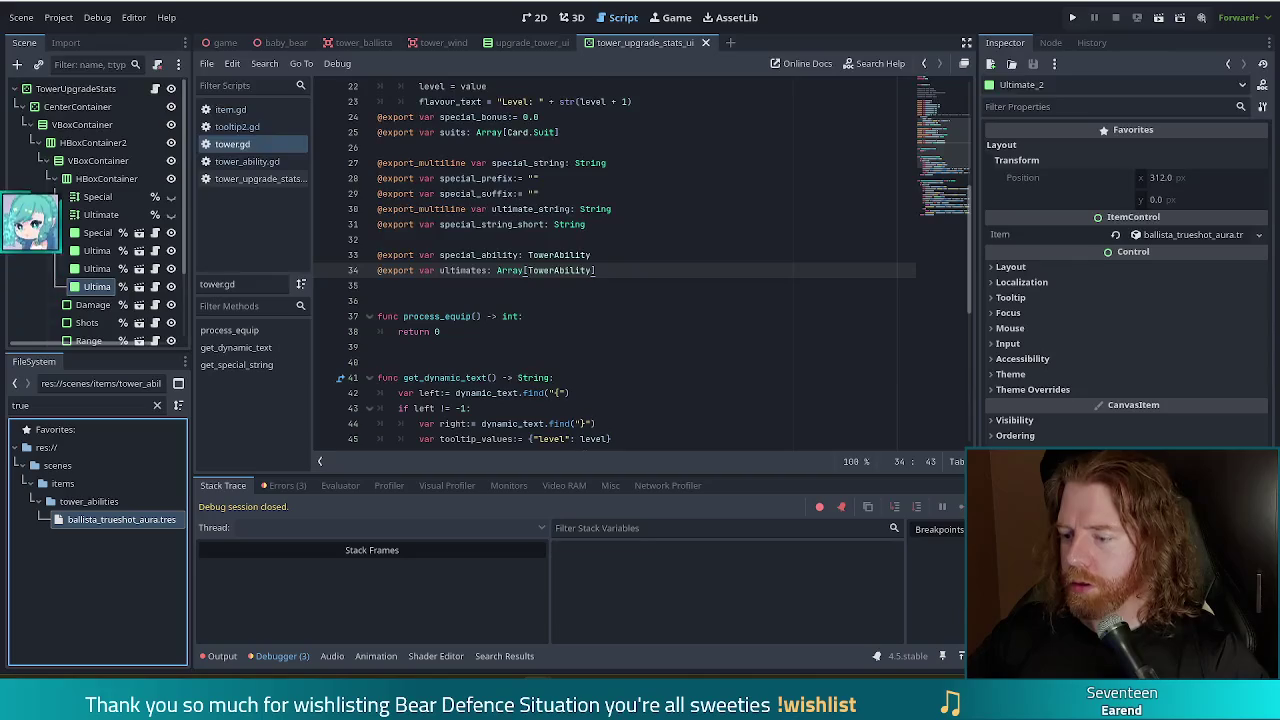
click(1073, 18)
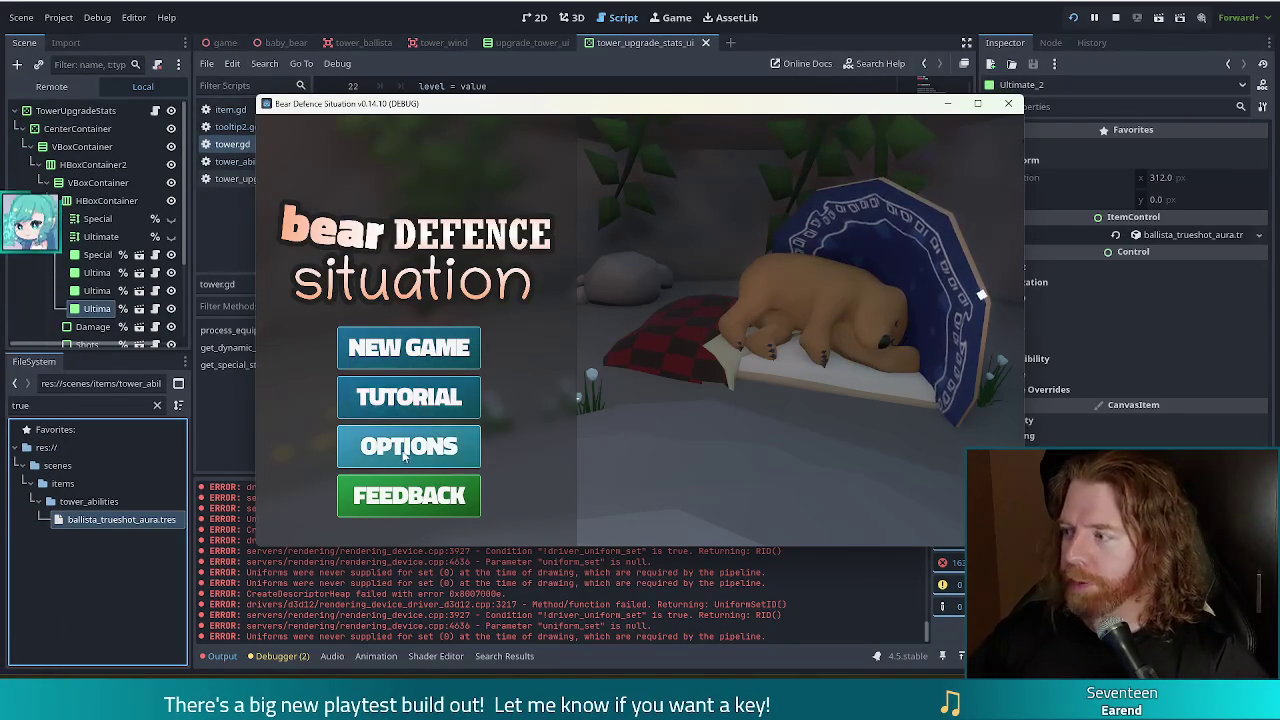
- Start a new game and continue past the shop to the Level 1/9 map
click(449, 347)
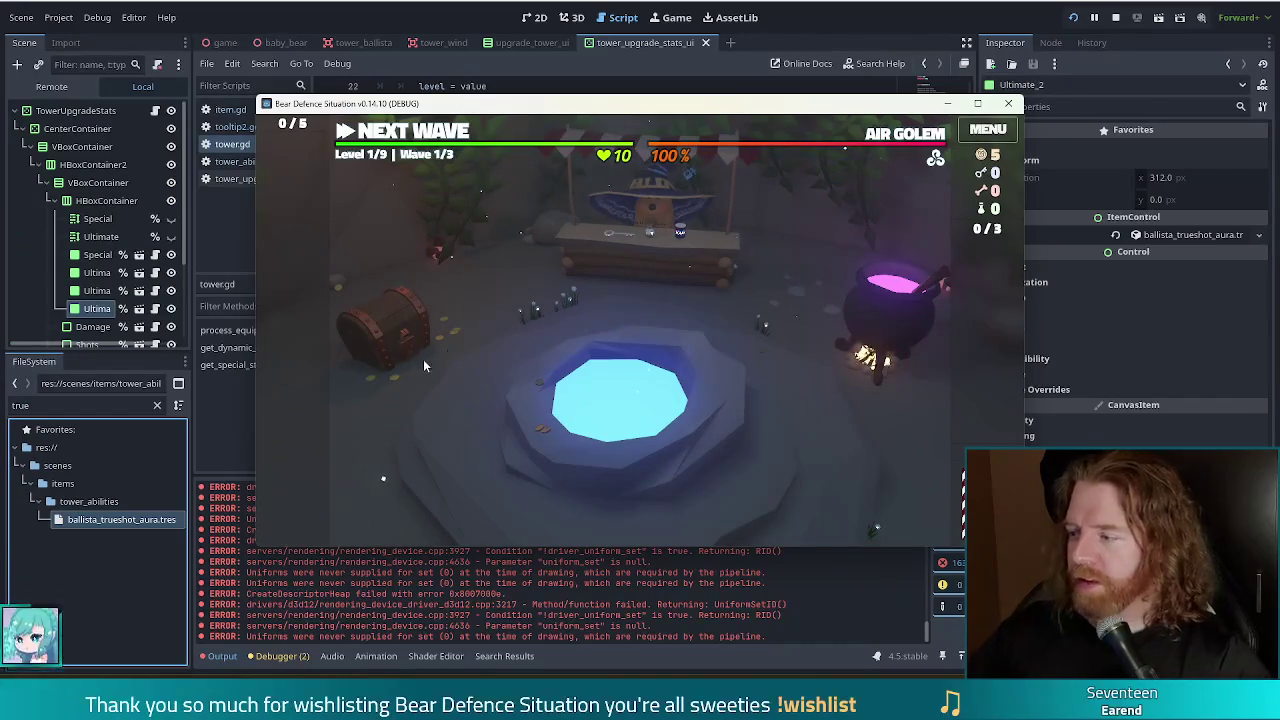
click(432, 138)
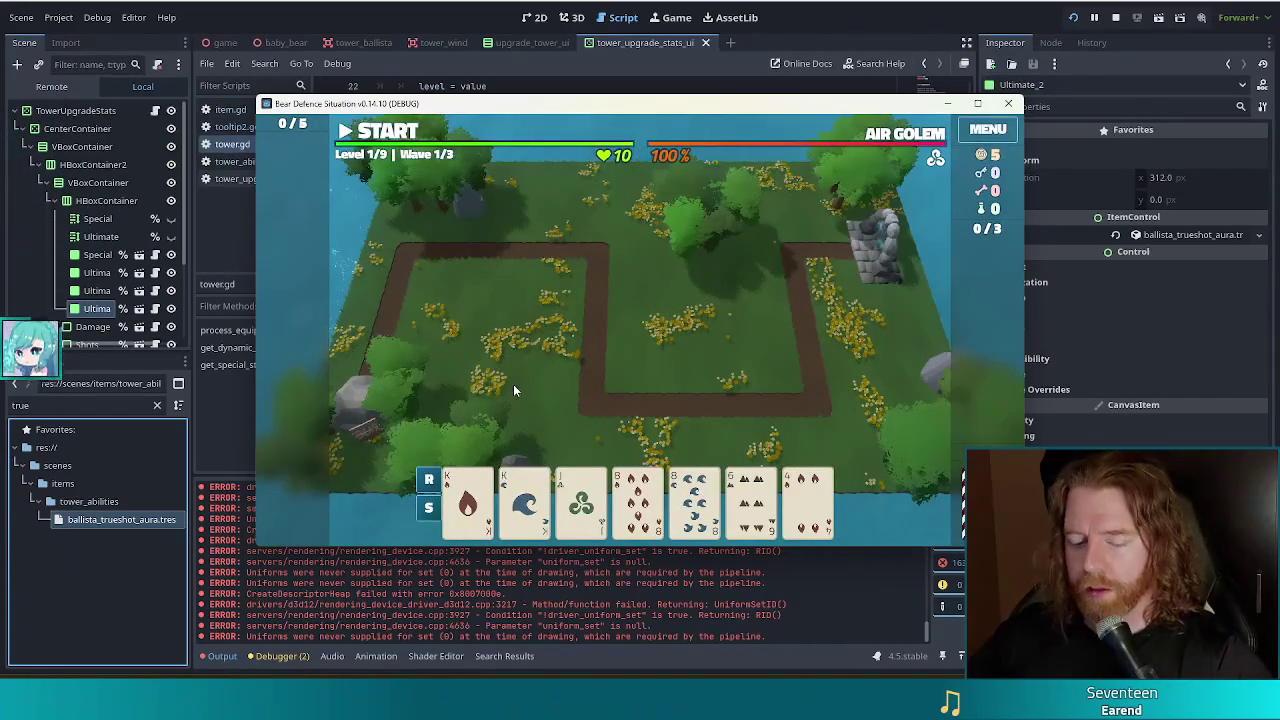
- Run the 'upgrade' console command to show the Ballista Tower Level 1 upgrade panel
key(grave)
text(upgrade)
key(Return)
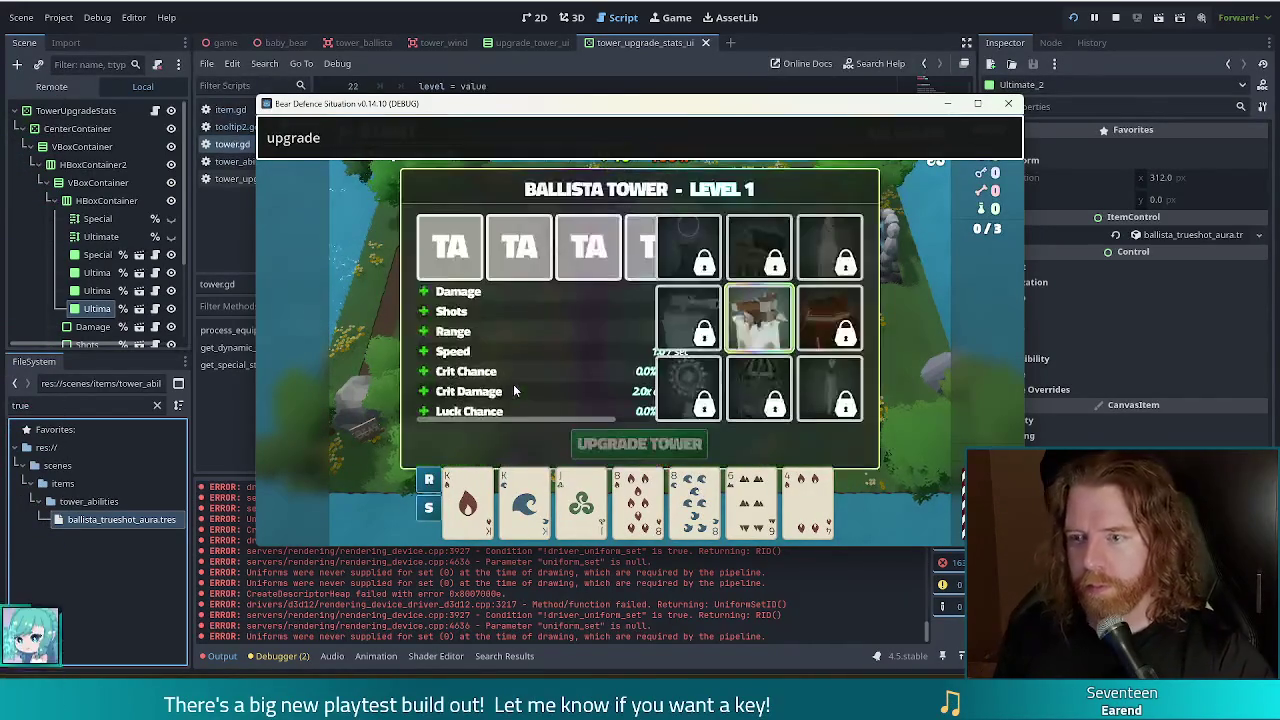
- Inspect the four TA Trueshot Aura slots, then return to the editor's Scene dock
click(646, 258)
click(588, 247)
click(519, 247)
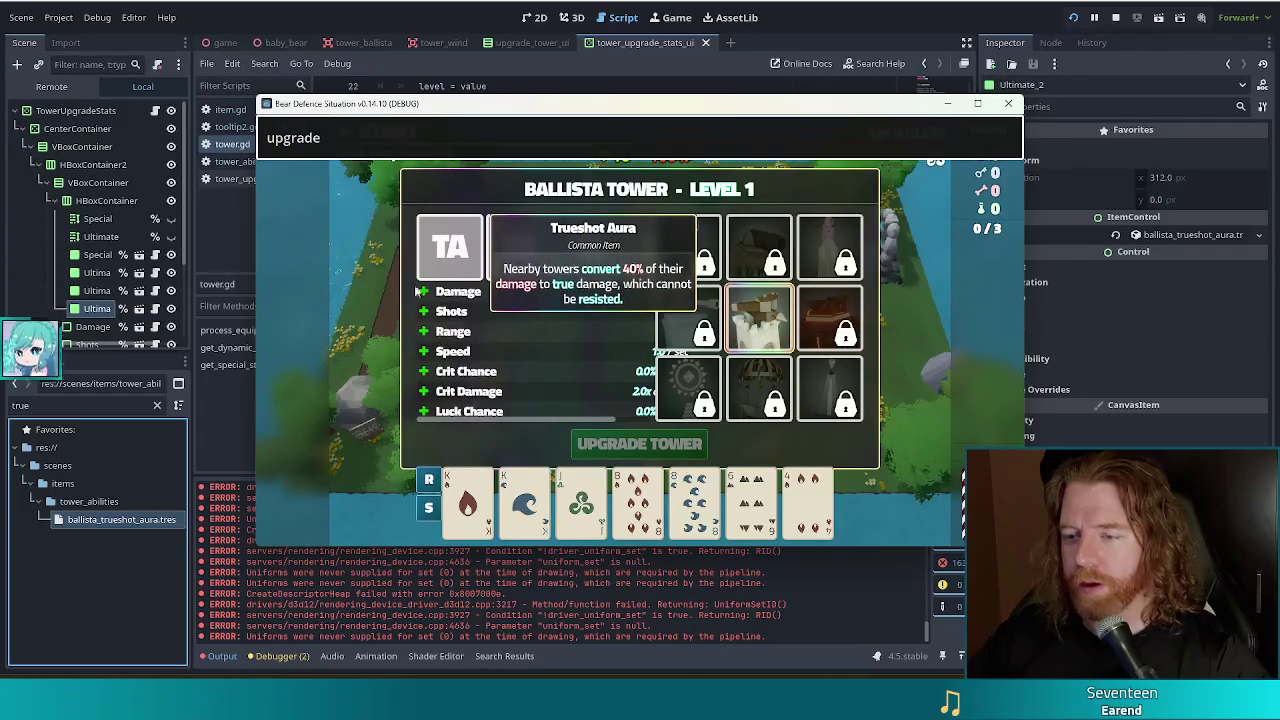
click(662, 250)
click(588, 250)
click(494, 255)
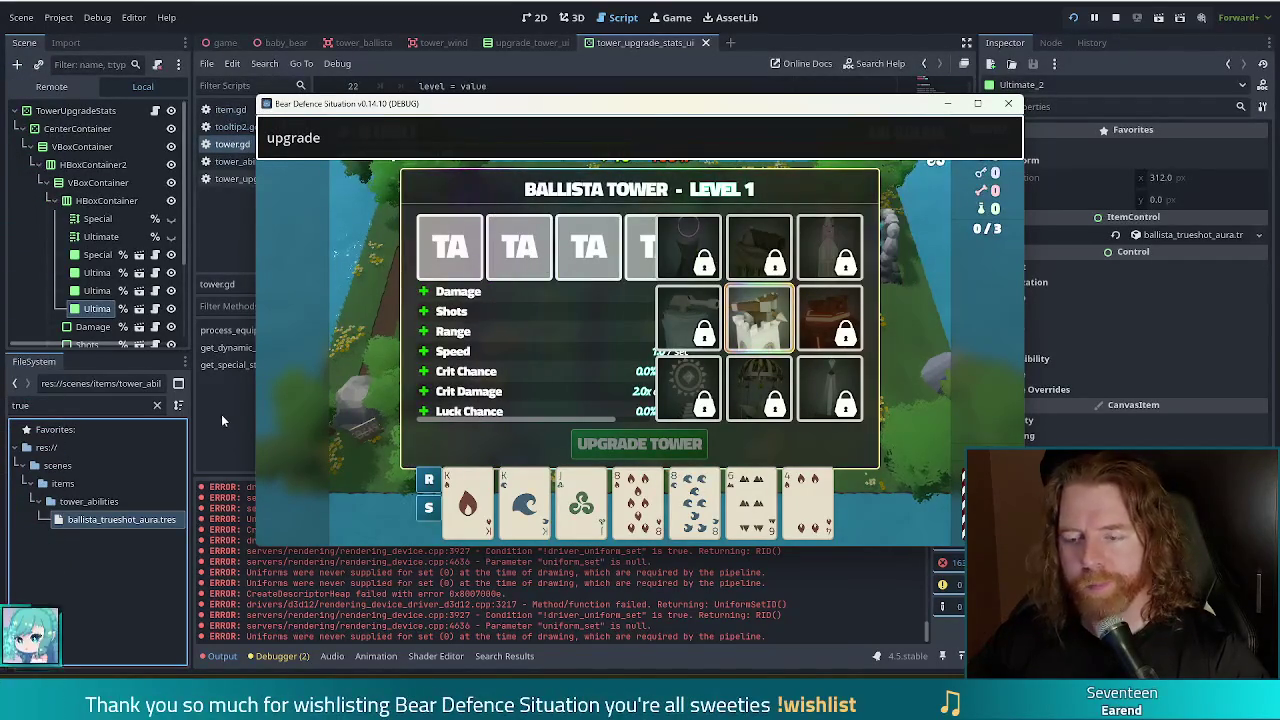
click(172, 240)
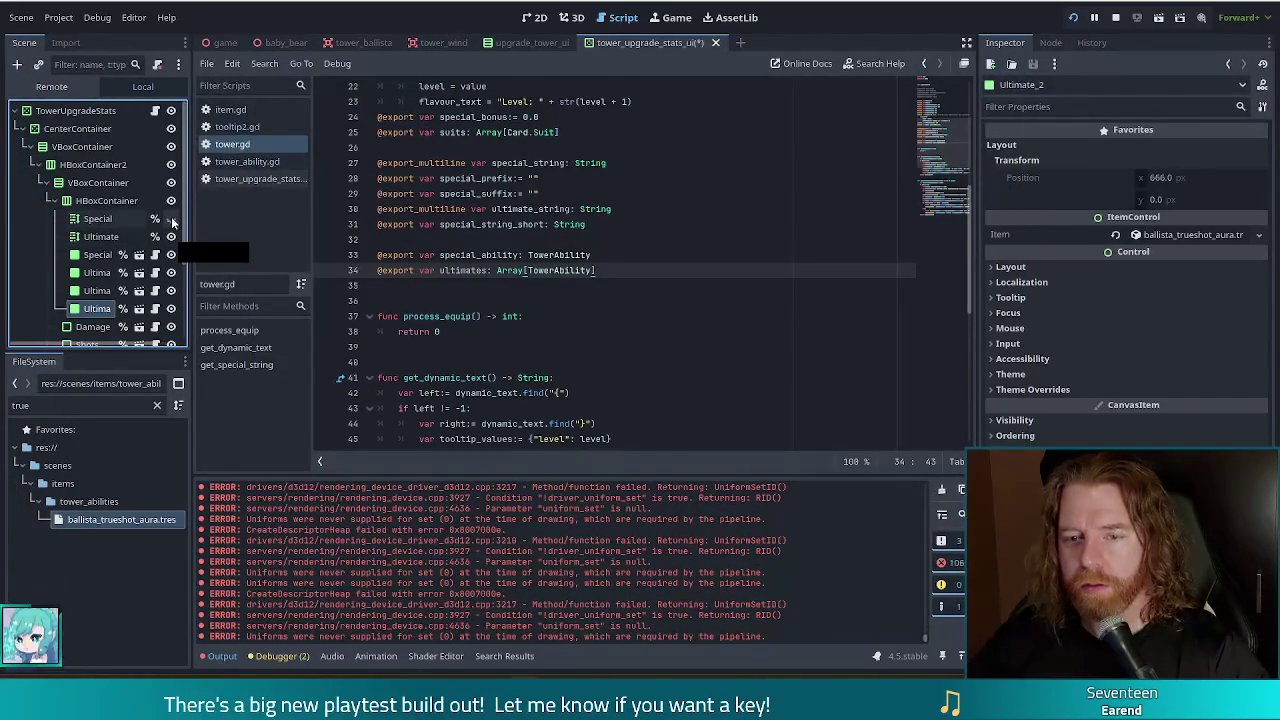
- Compare the game's upgrade panel with the Ultimate nodes hidden, then restored
key(alt+Tab)
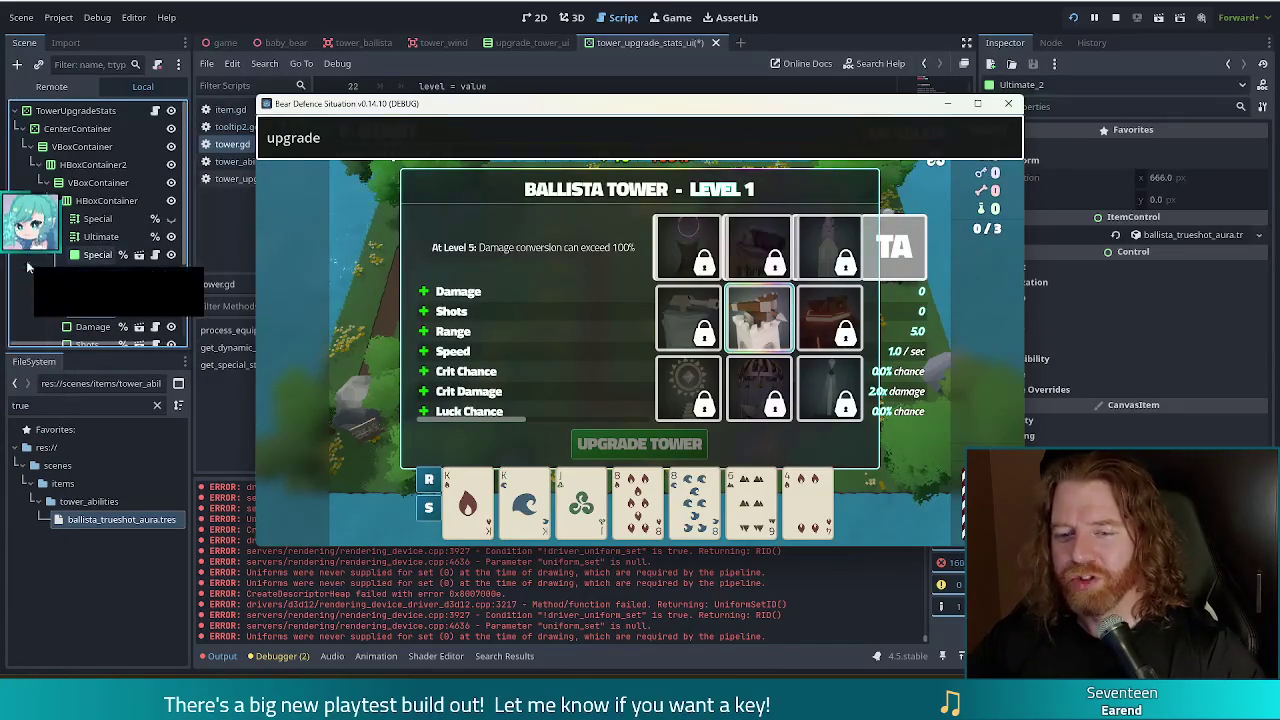
click(170, 250)
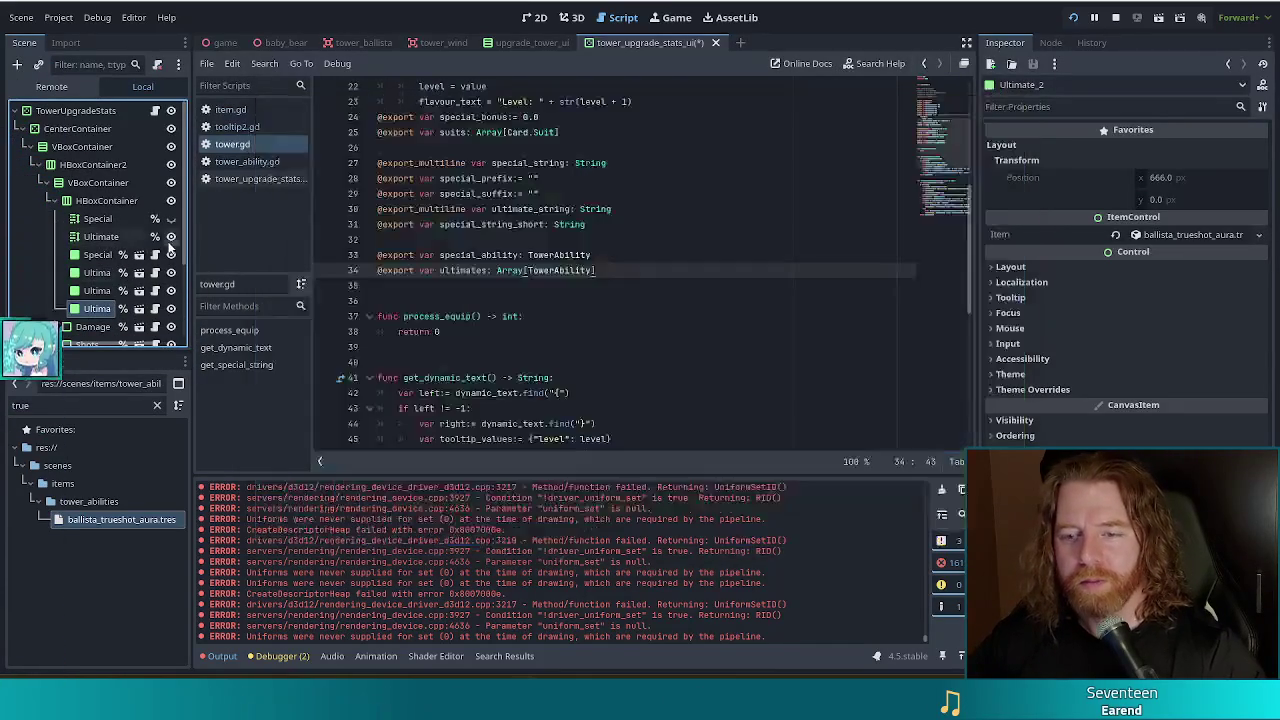
key(alt+Tab)
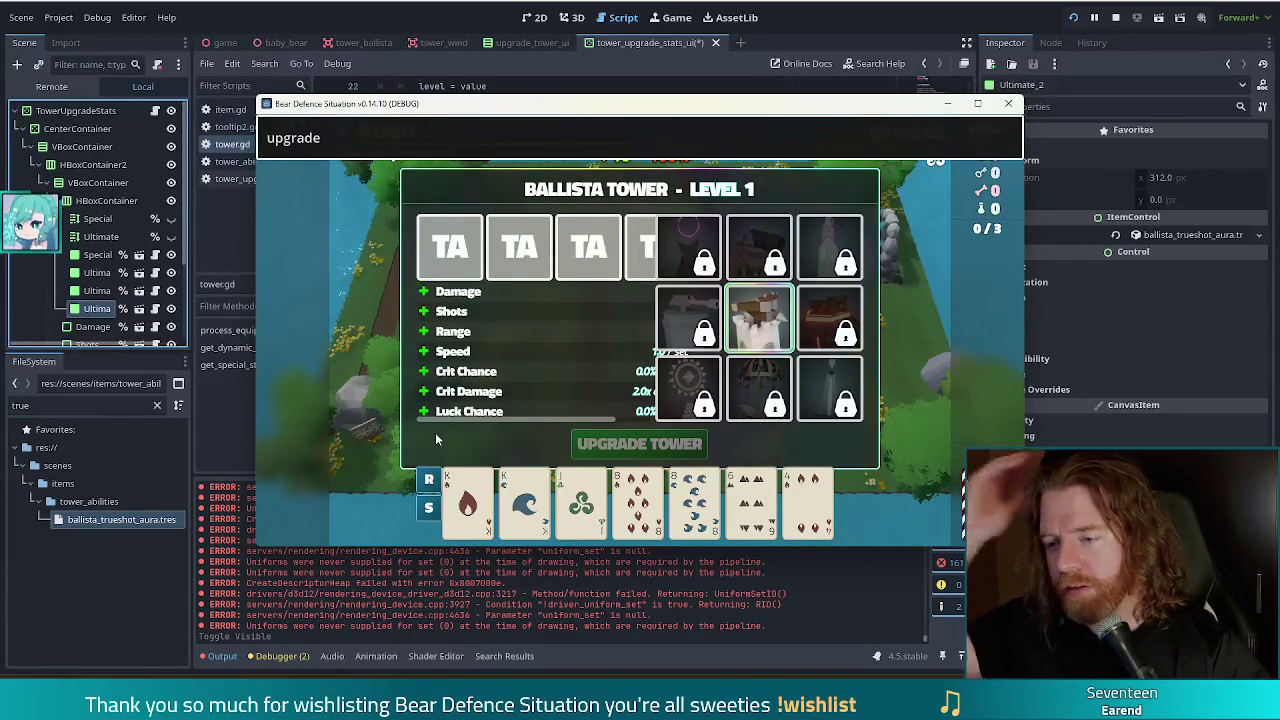
- Close the console and upgrade the ballista's Shots stat
mouse_move(790, 322)
mouse_move(666, 323)
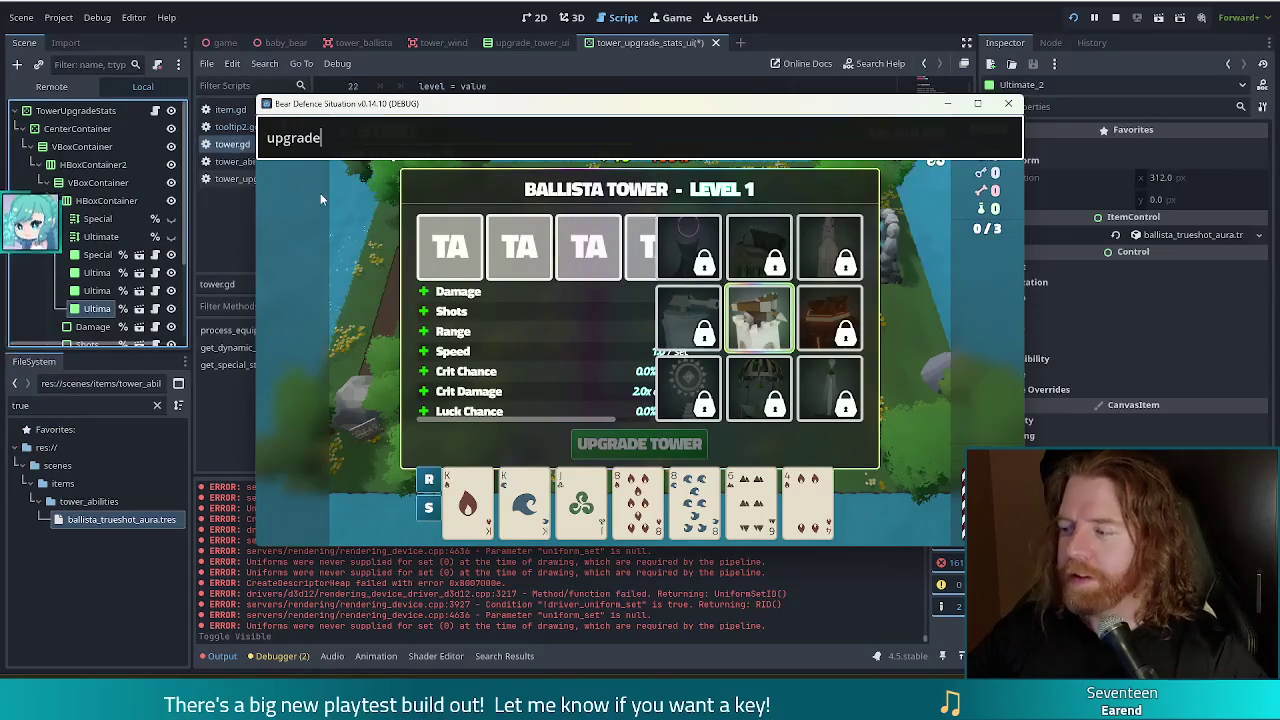
key(Return)
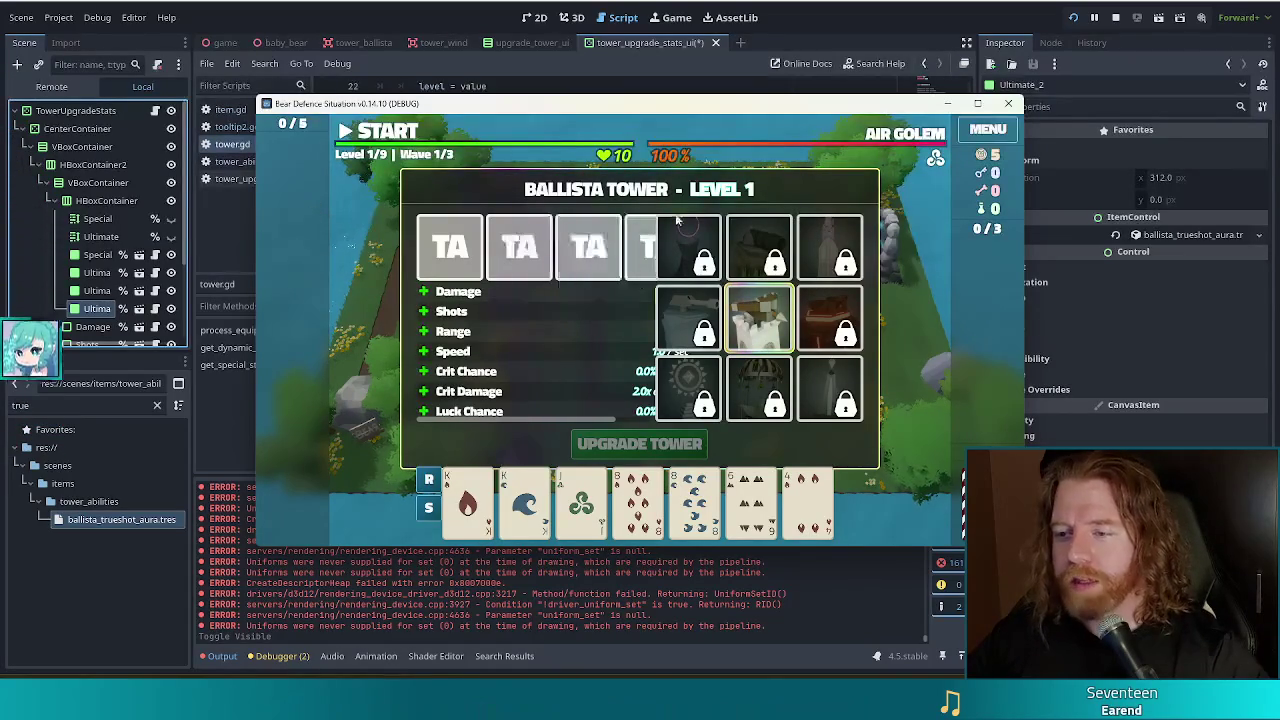
click(483, 316)
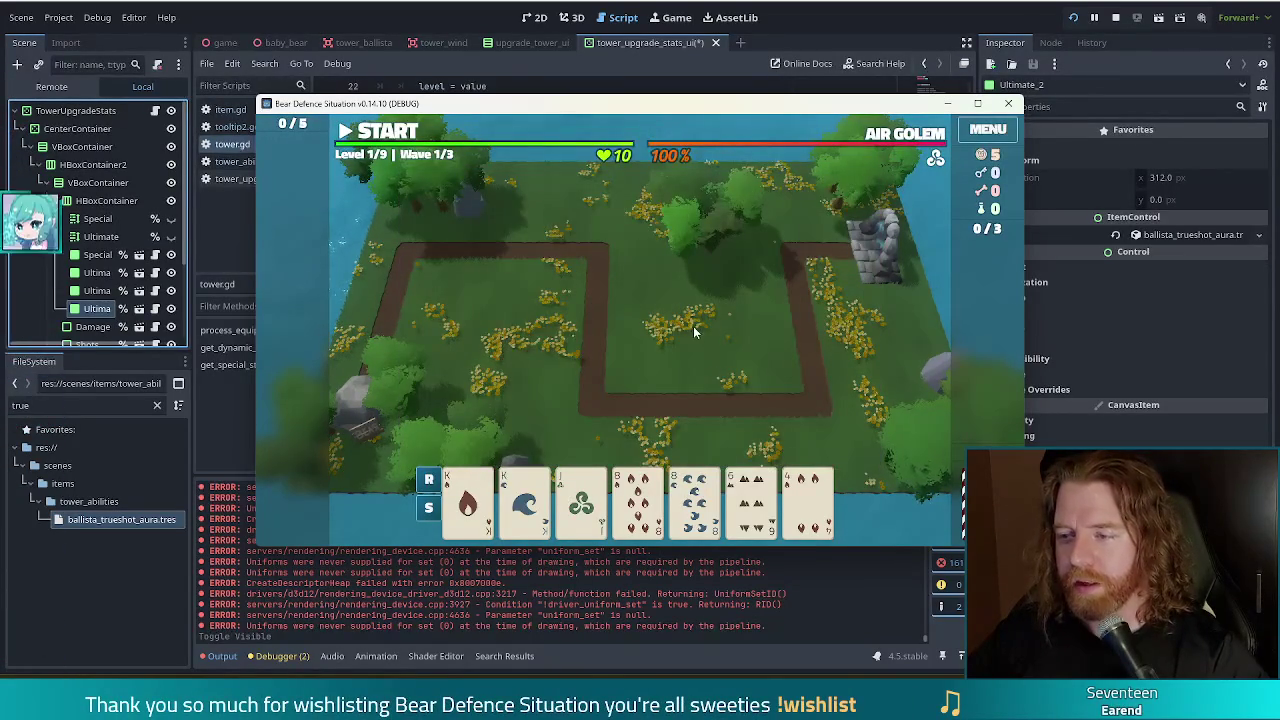
- Make the Fire Golem the level's enemy with 'set_enemy golem_fire' and finish the wave
key(grave)
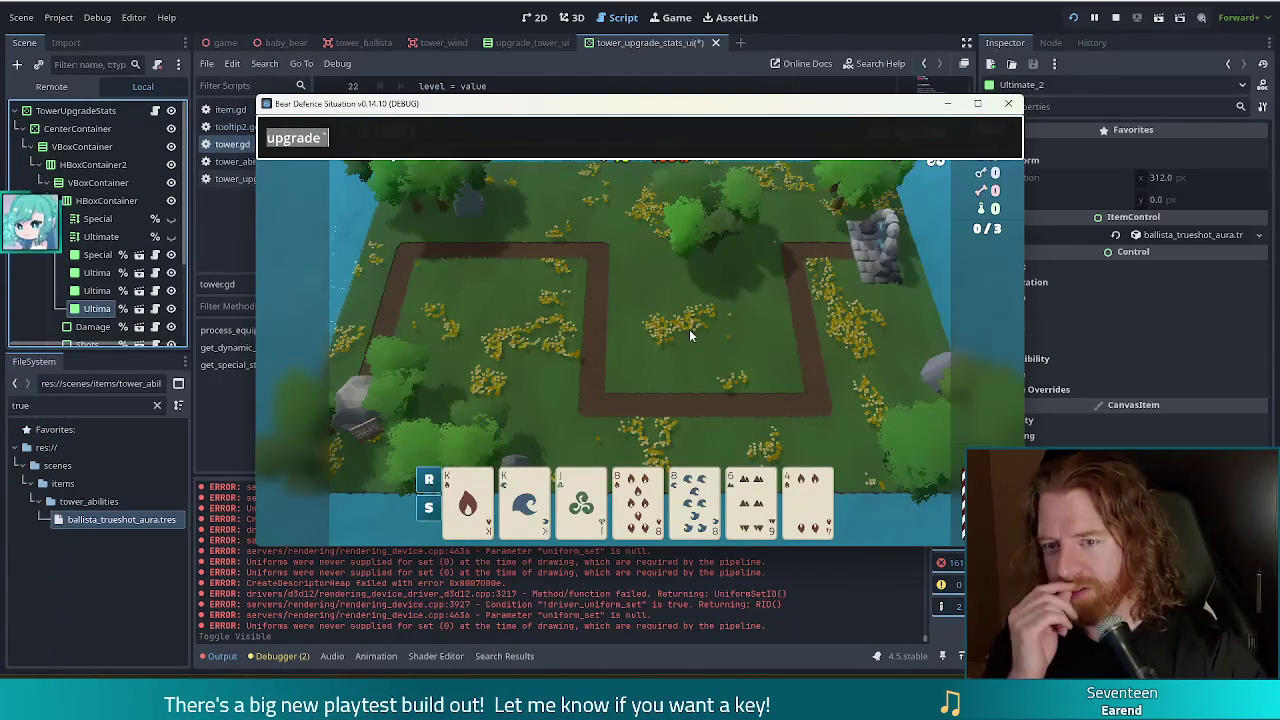
text(_ability golem)
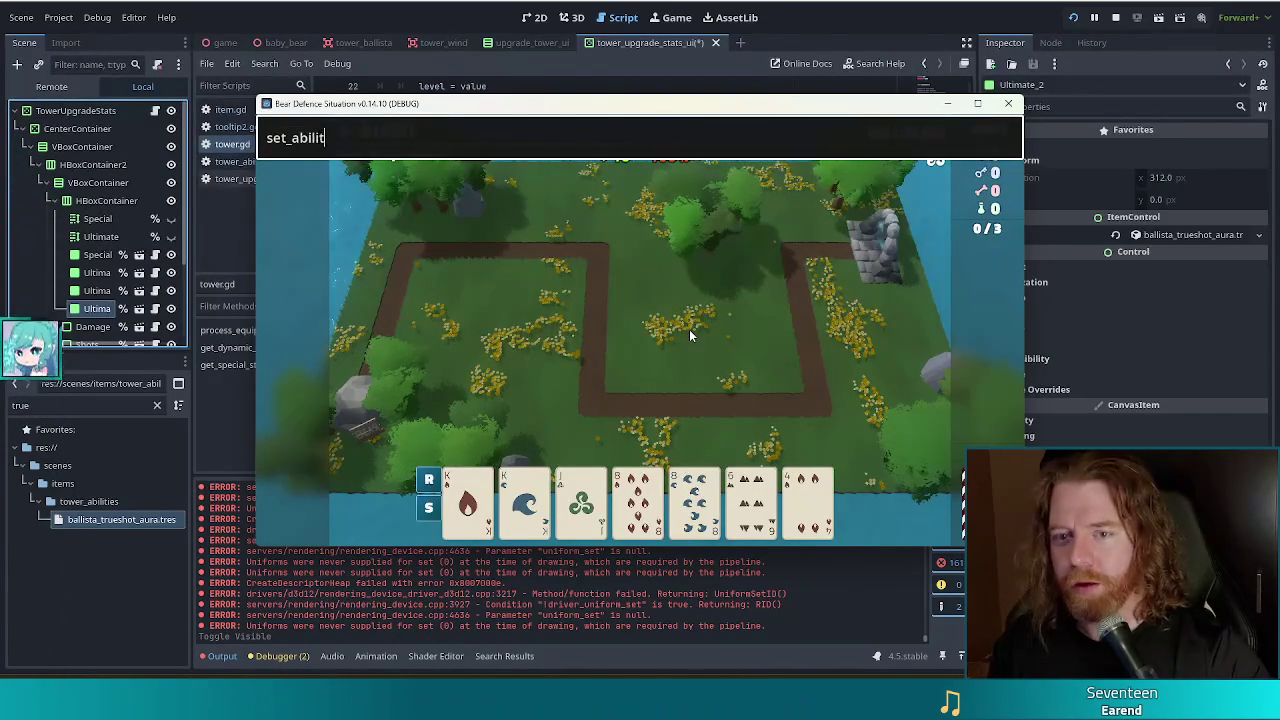
text(_fire)
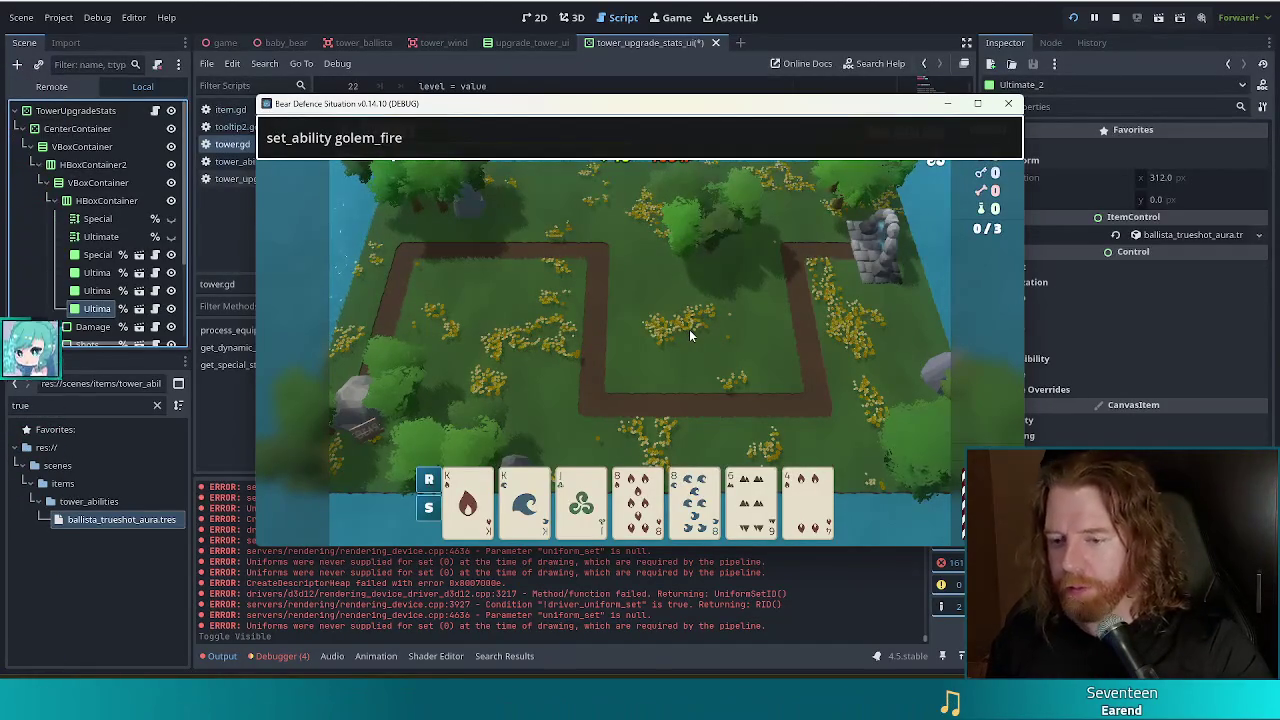
key(Return)
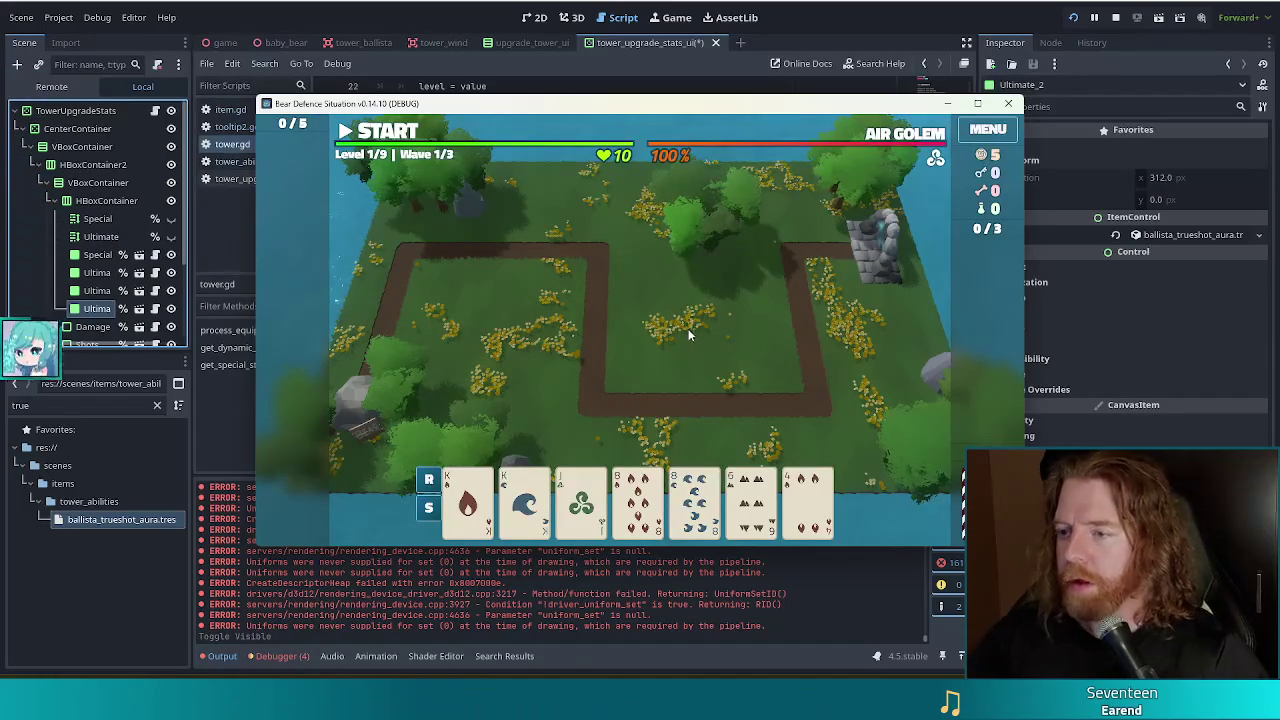
key(grave)
key(Up)
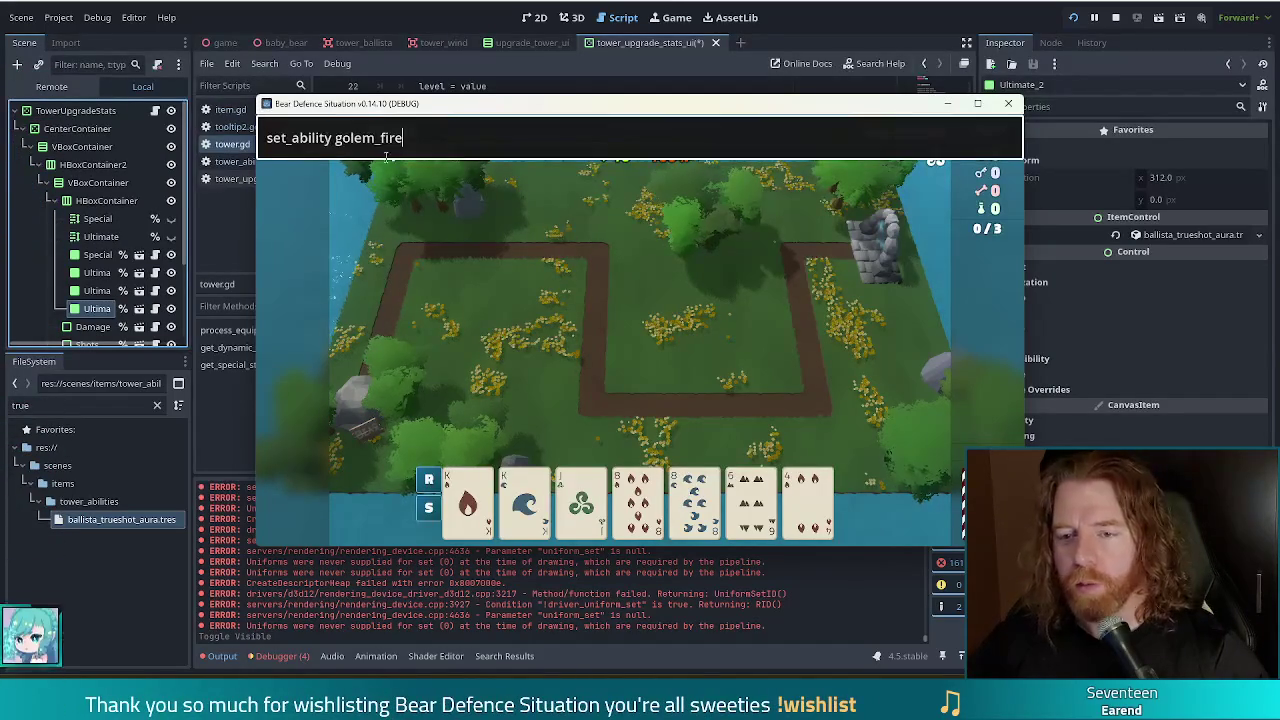
key(BackSpace)
key(BackSpace)
key(BackSpace)
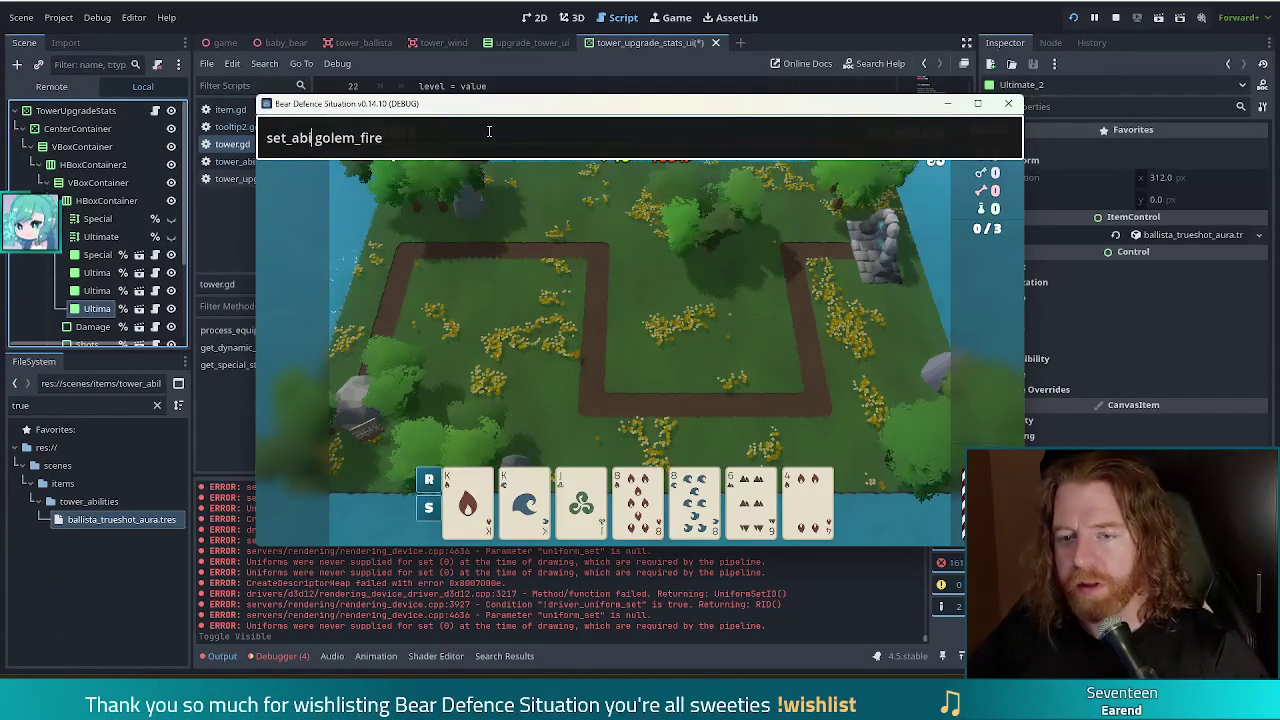
text(enemy)
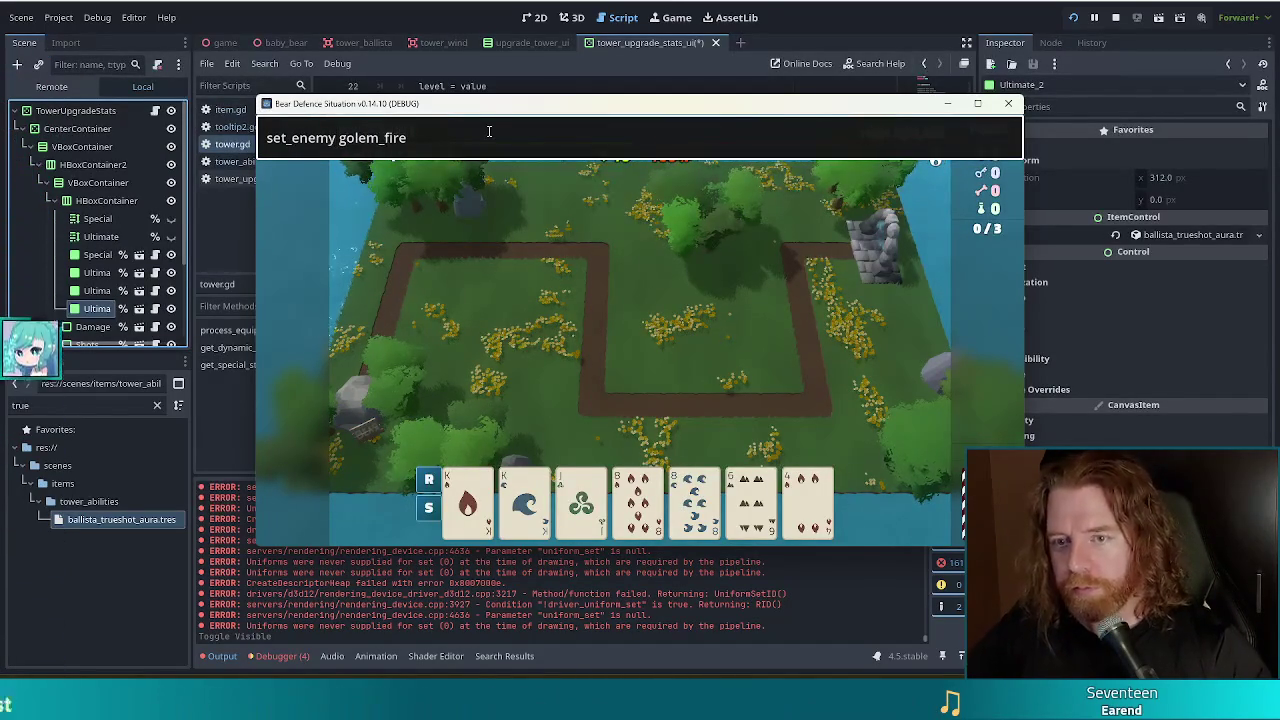
key(Return)
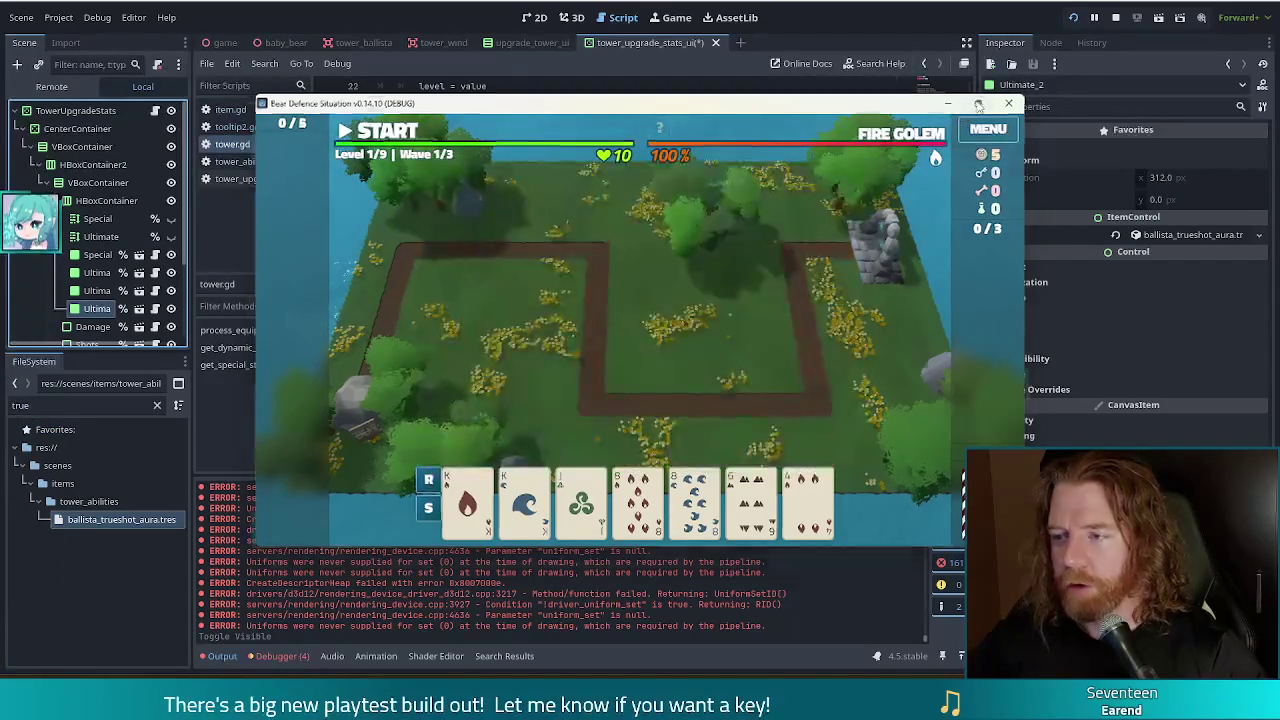
key(space)
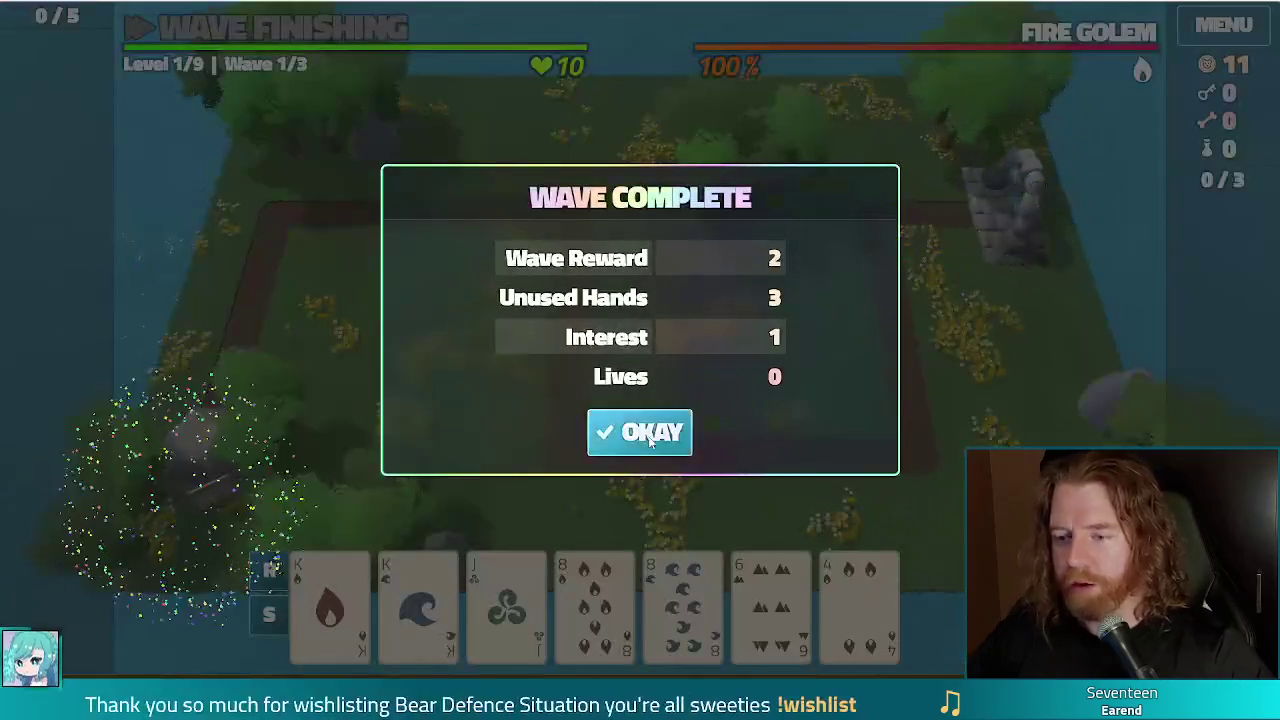
- Dismiss WAVE COMPLETE and select both King cards for a Ballista Tower build
click(640, 432)
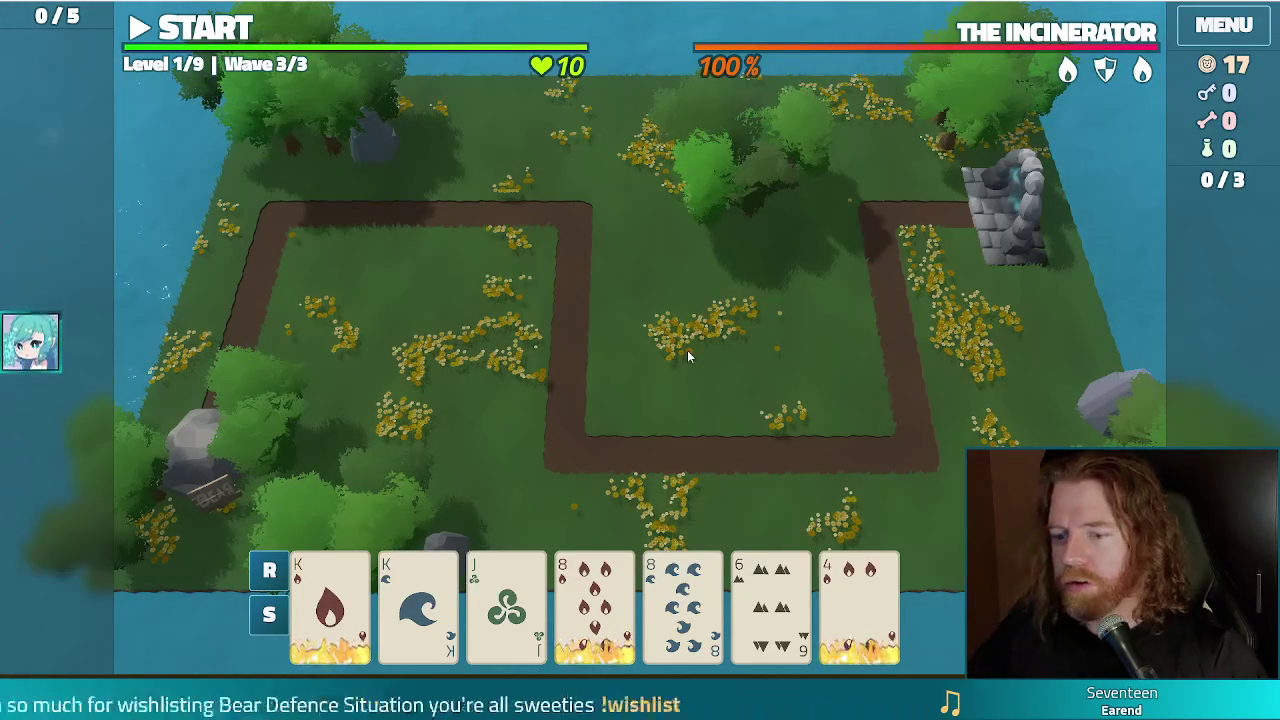
click(330, 620)
click(418, 610)
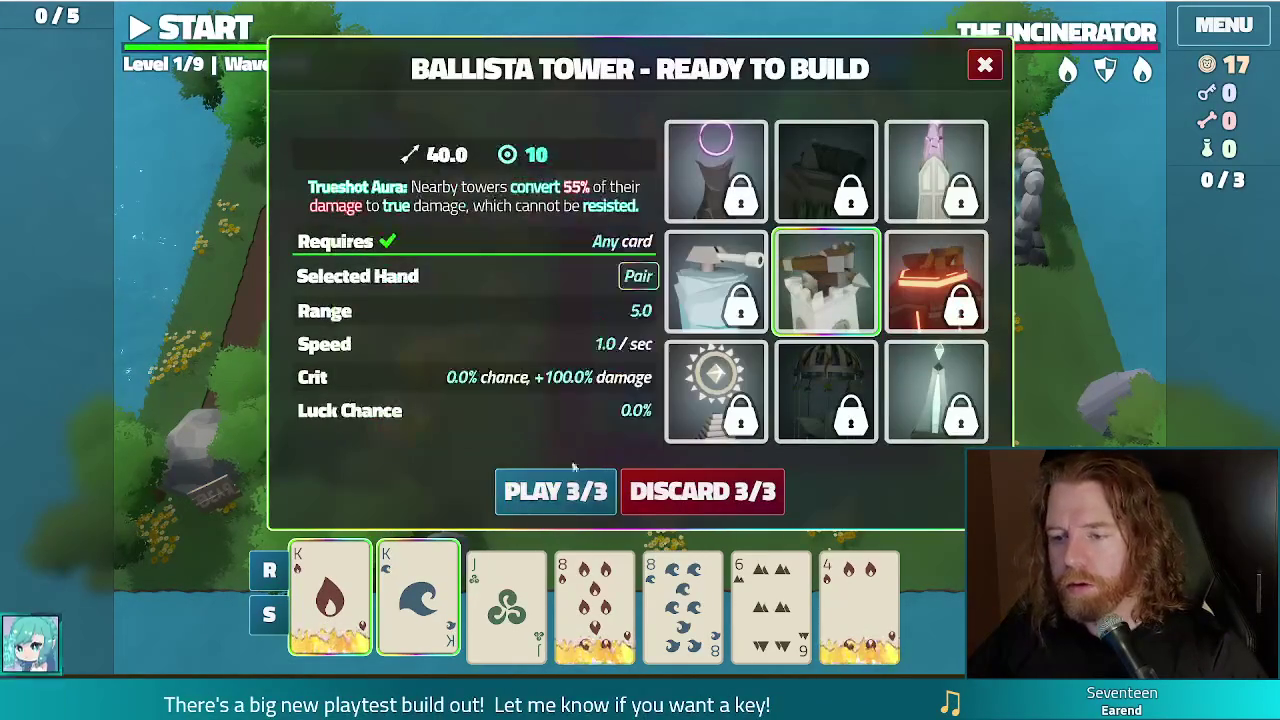
- Build the Ballista Tower beside the path and start the wave
click(551, 489)
click(799, 372)
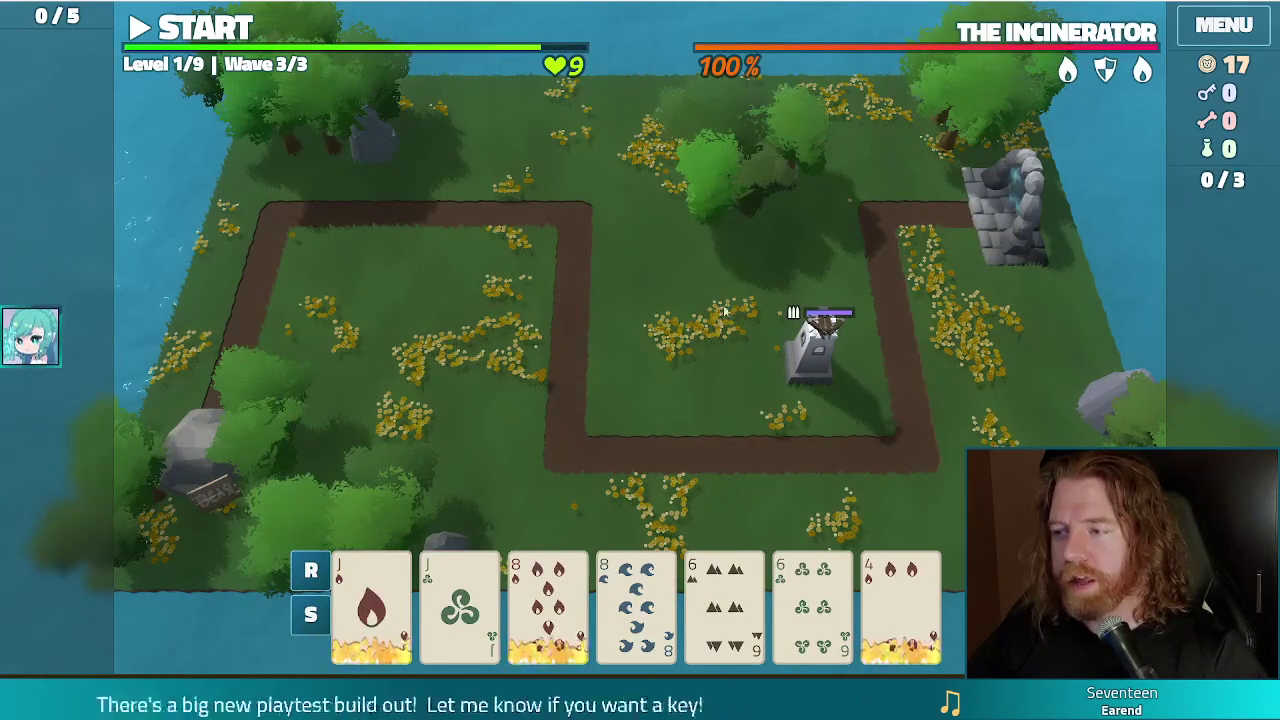
click(233, 30)
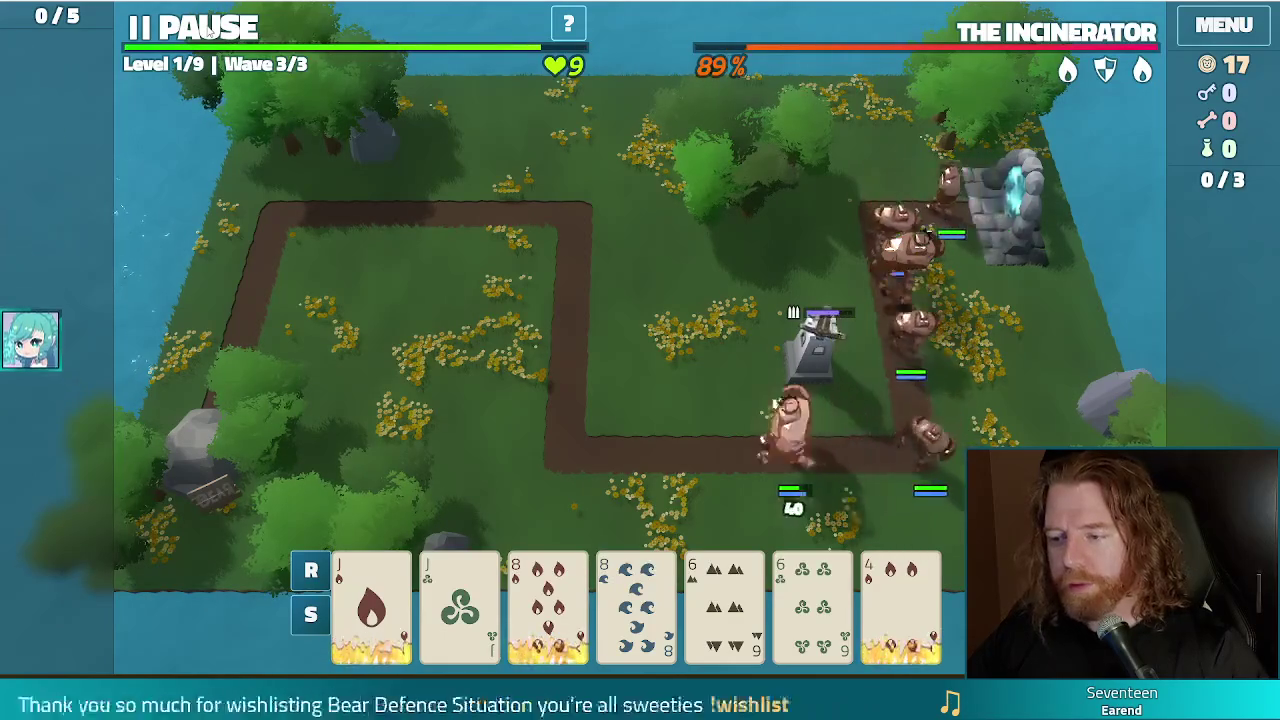
- Pause, detonate the new ballista tower, and unpause the wave
key(space)
click(808, 348)
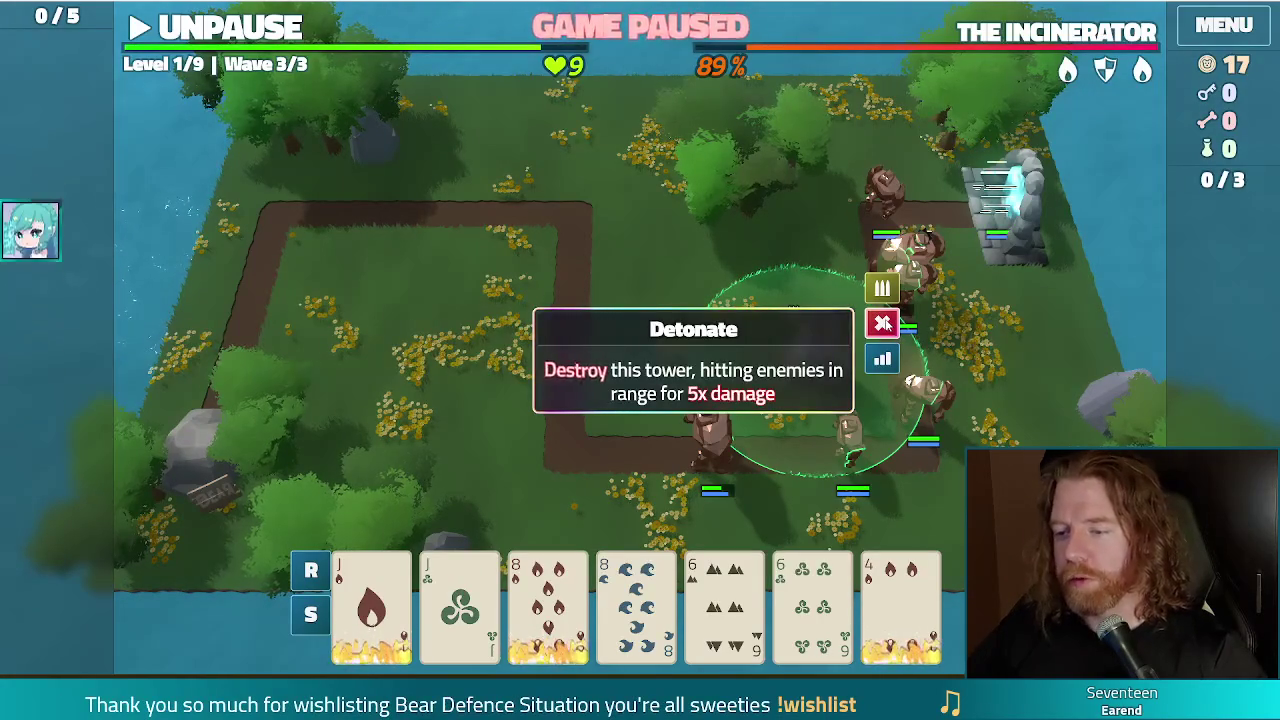
click(883, 323)
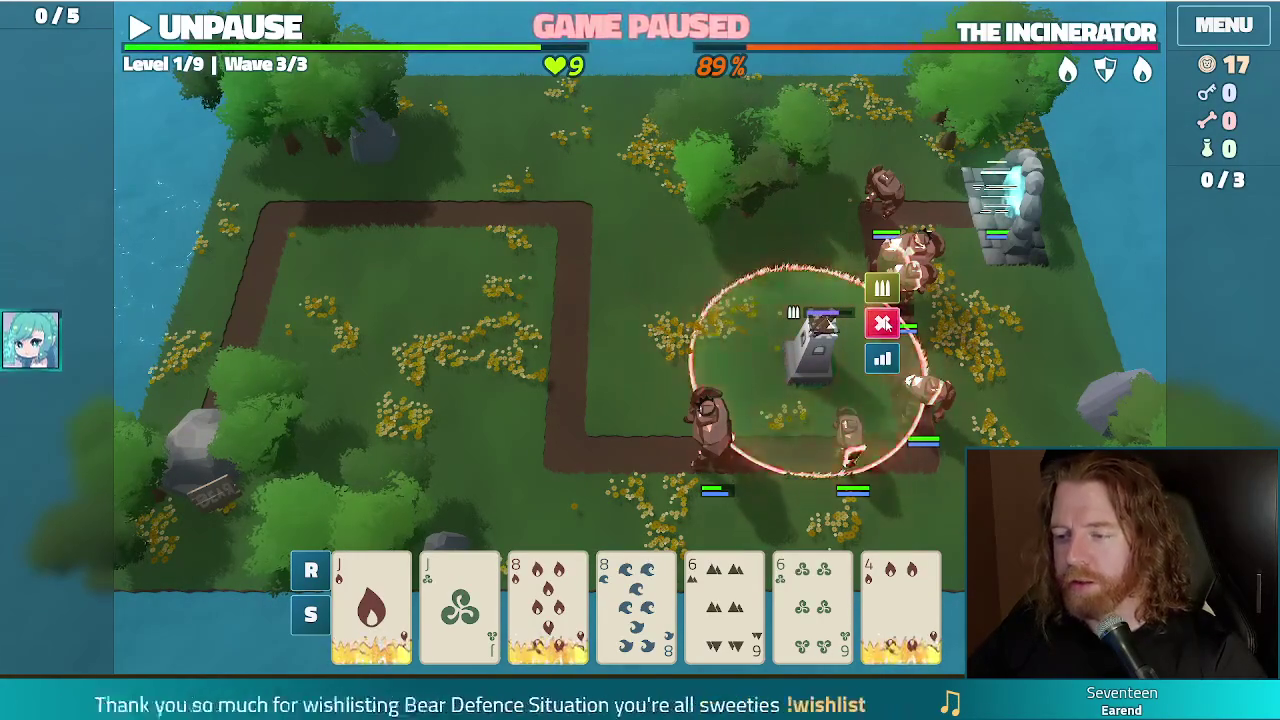
click(226, 37)
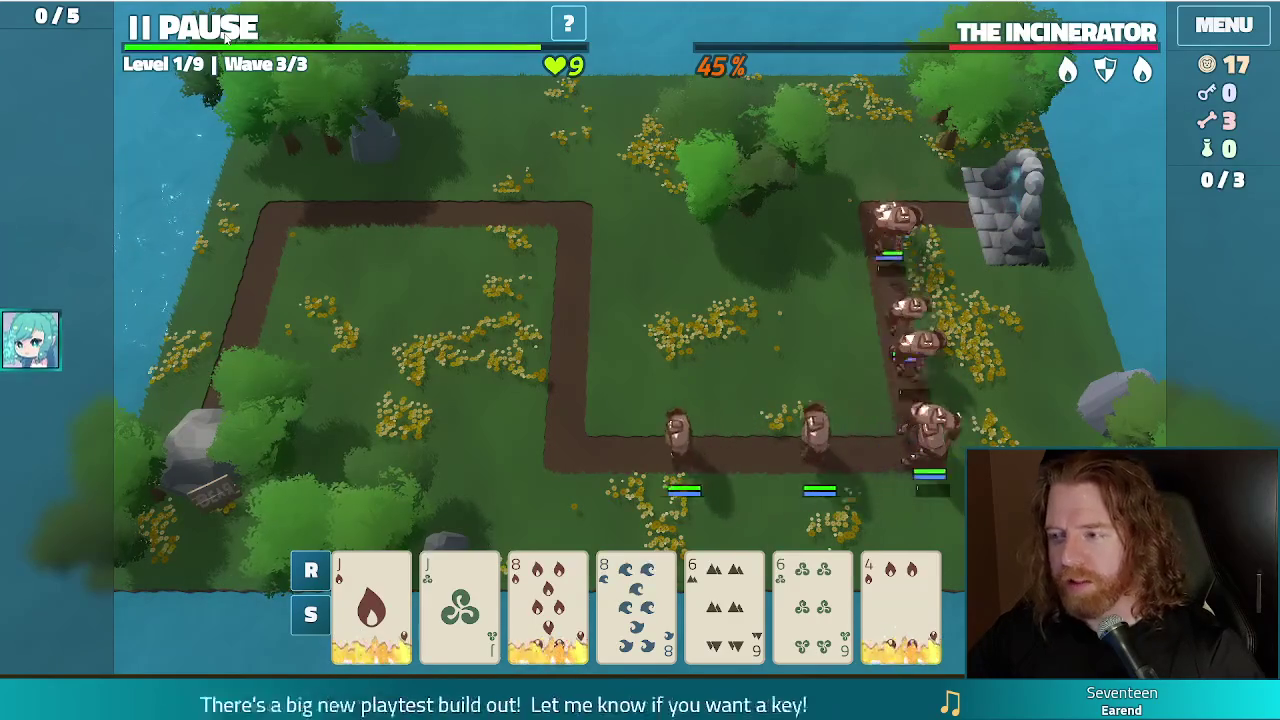
- Pause the game on Wave 3/3 with The Incinerator at 45%
click(226, 37)
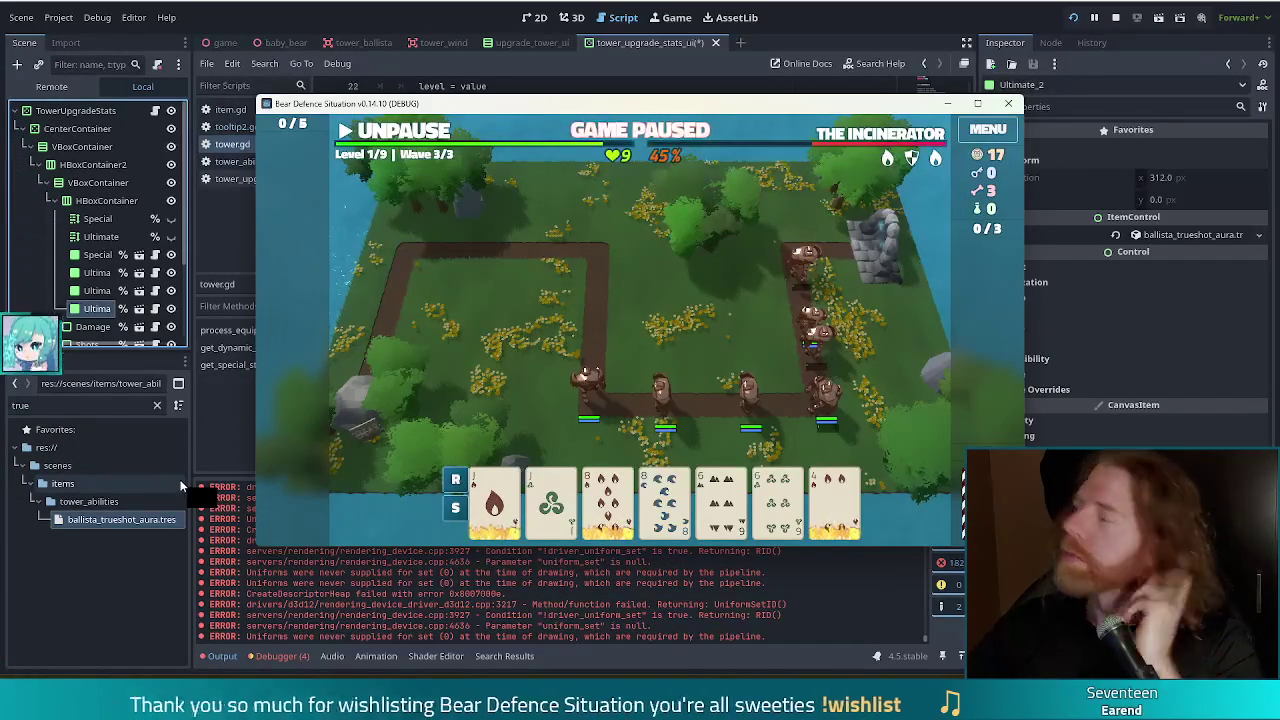
- Stop the running game and select the HBoxContainer in the Scene dock
click(1115, 19)
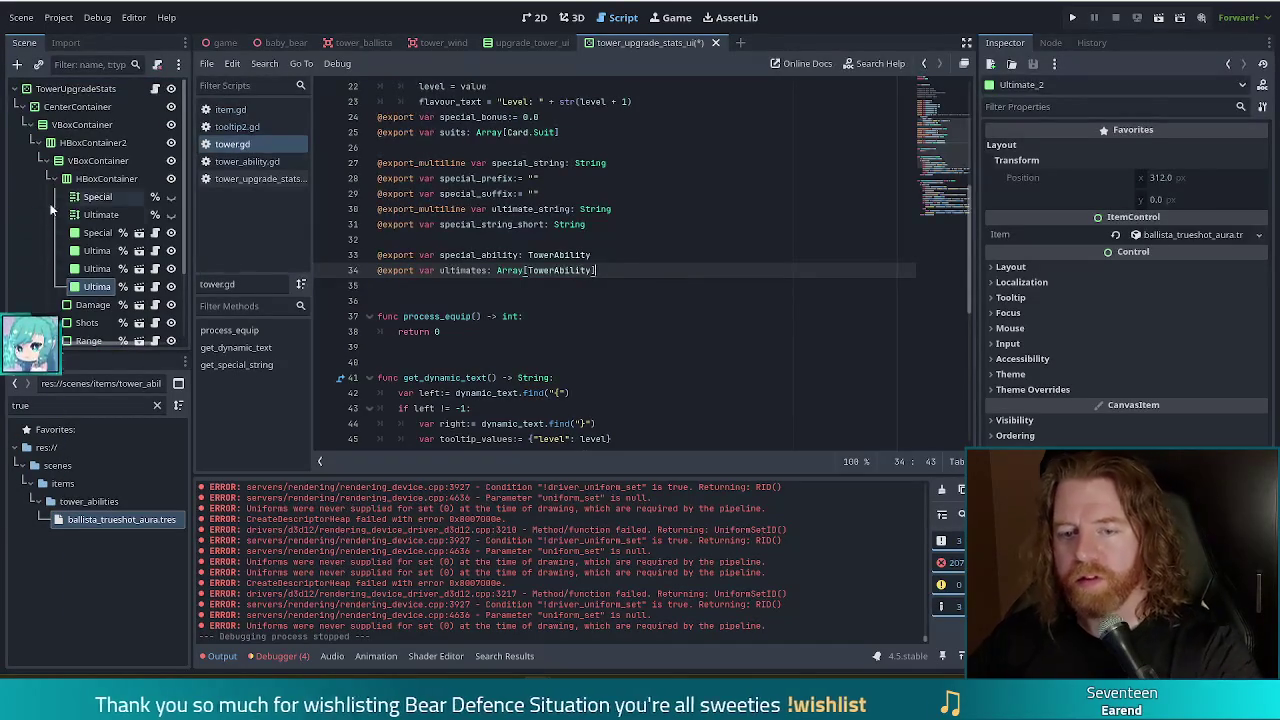
click(95, 179)
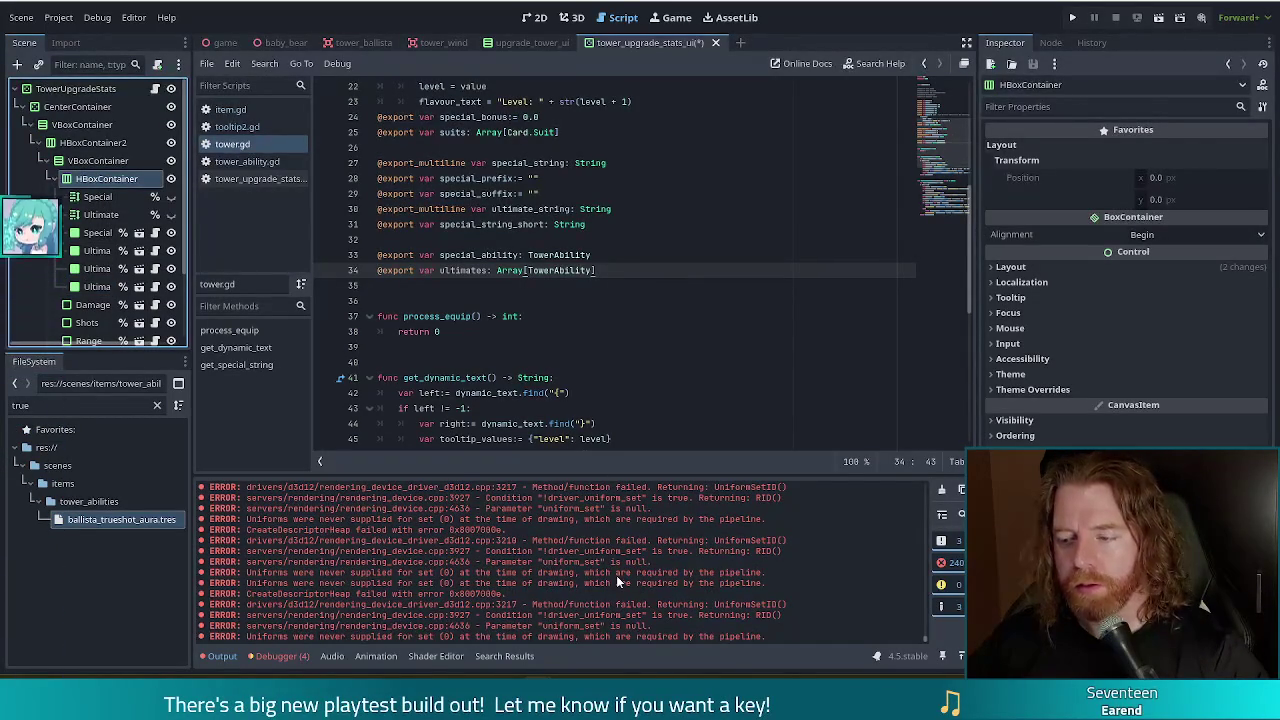
- Clear the Output panel's log
click(940, 490)
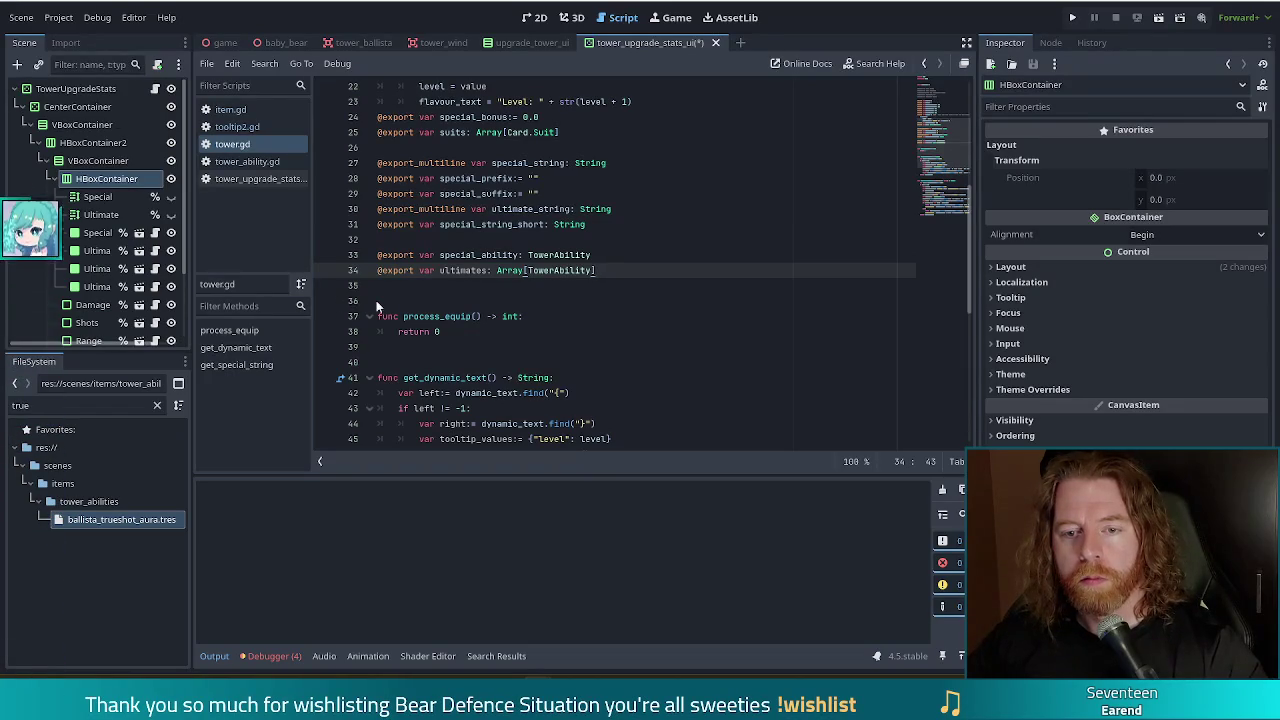
- Check the HBoxContainer's 412 × 100 size under Layout and Transform, then select the Special node
click(1009, 267)
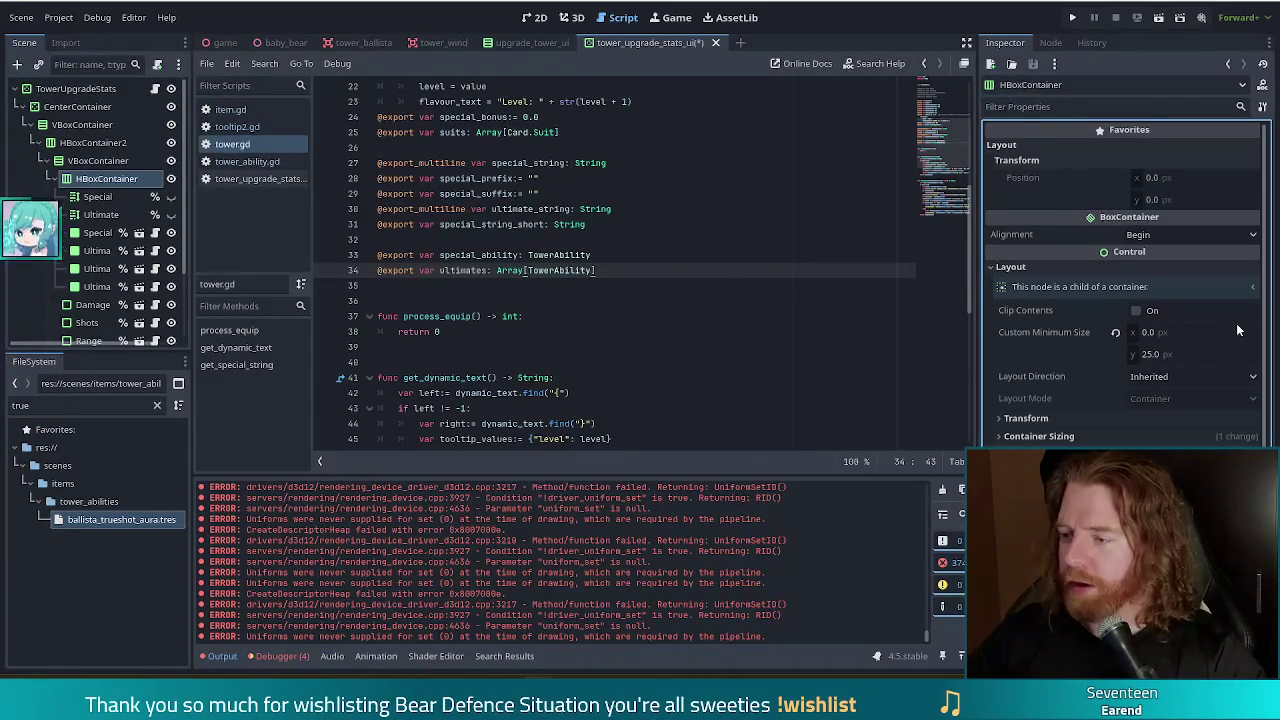
click(1040, 418)
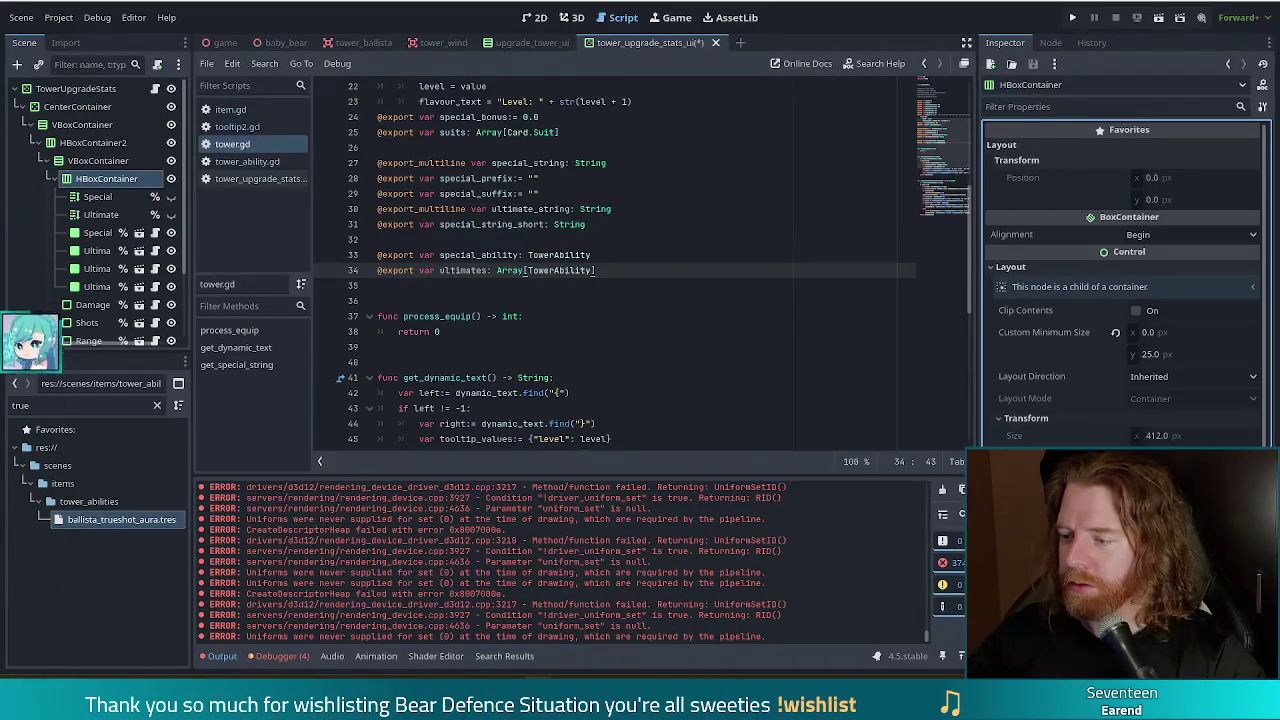
scroll(1049, 419, down, 3)
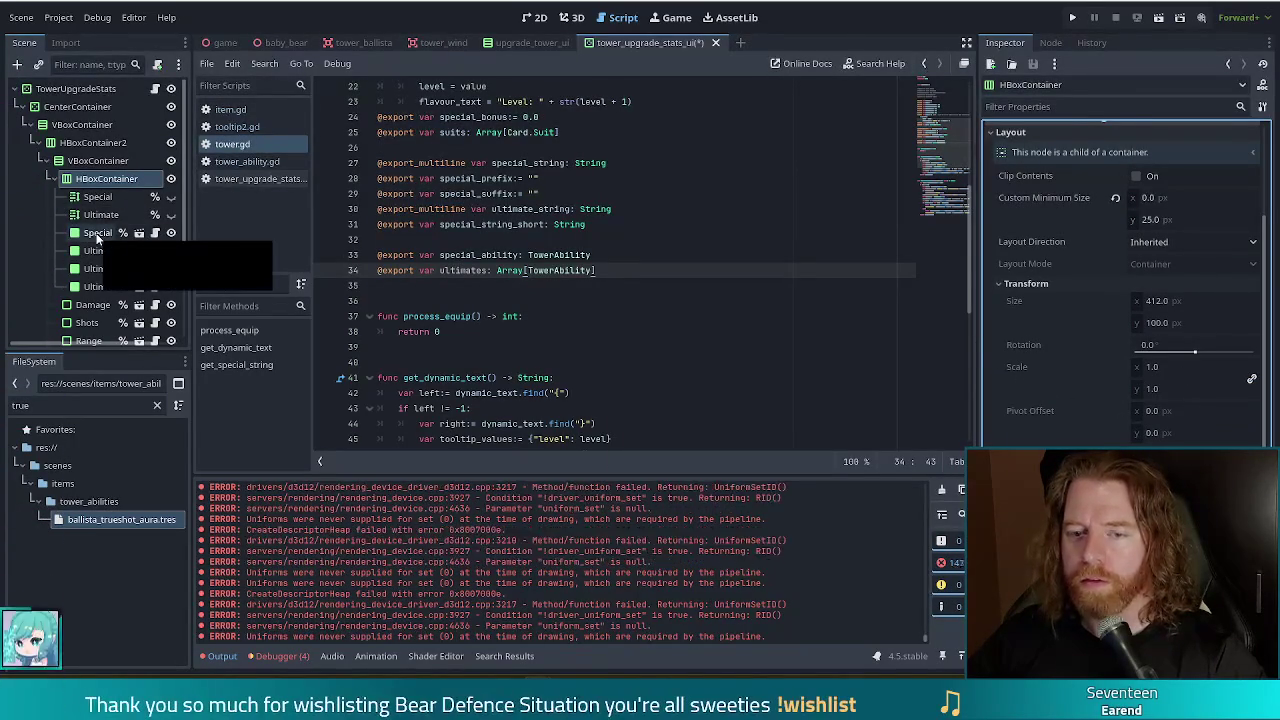
click(97, 234)
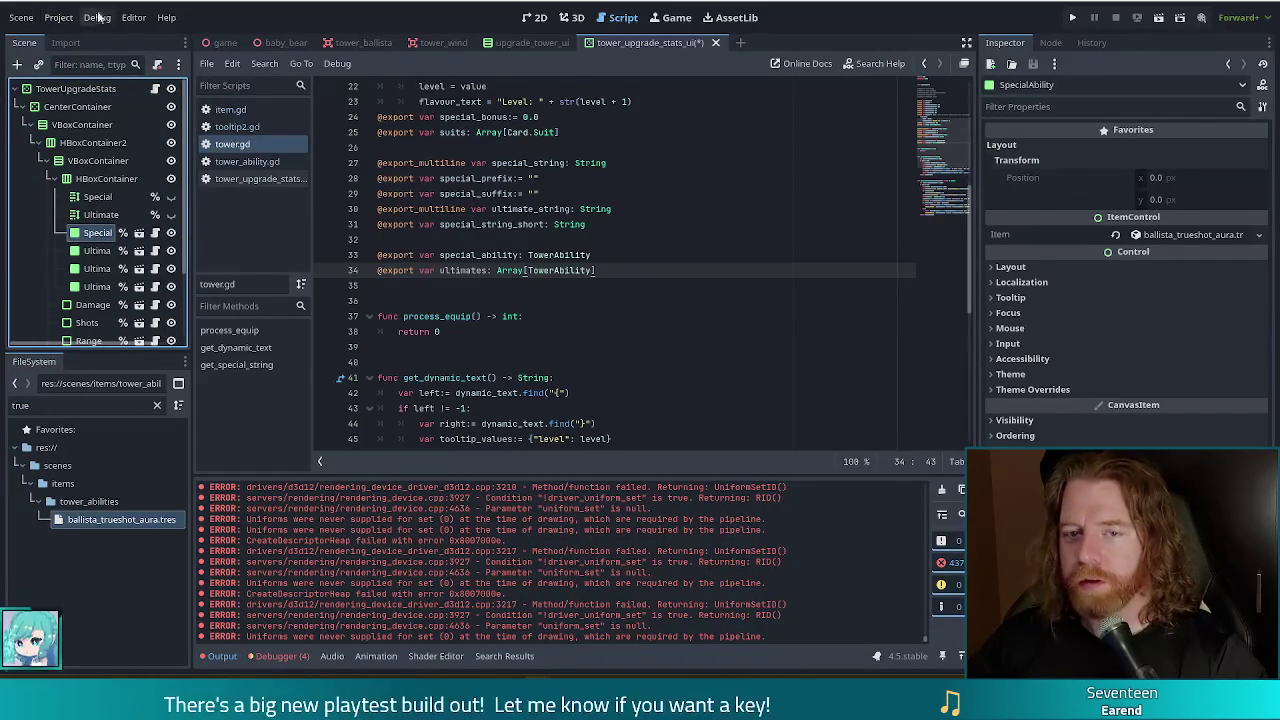
- Save the tower_upgrade_stats_ui scene and switch over to Steam
key(ctrl+s)
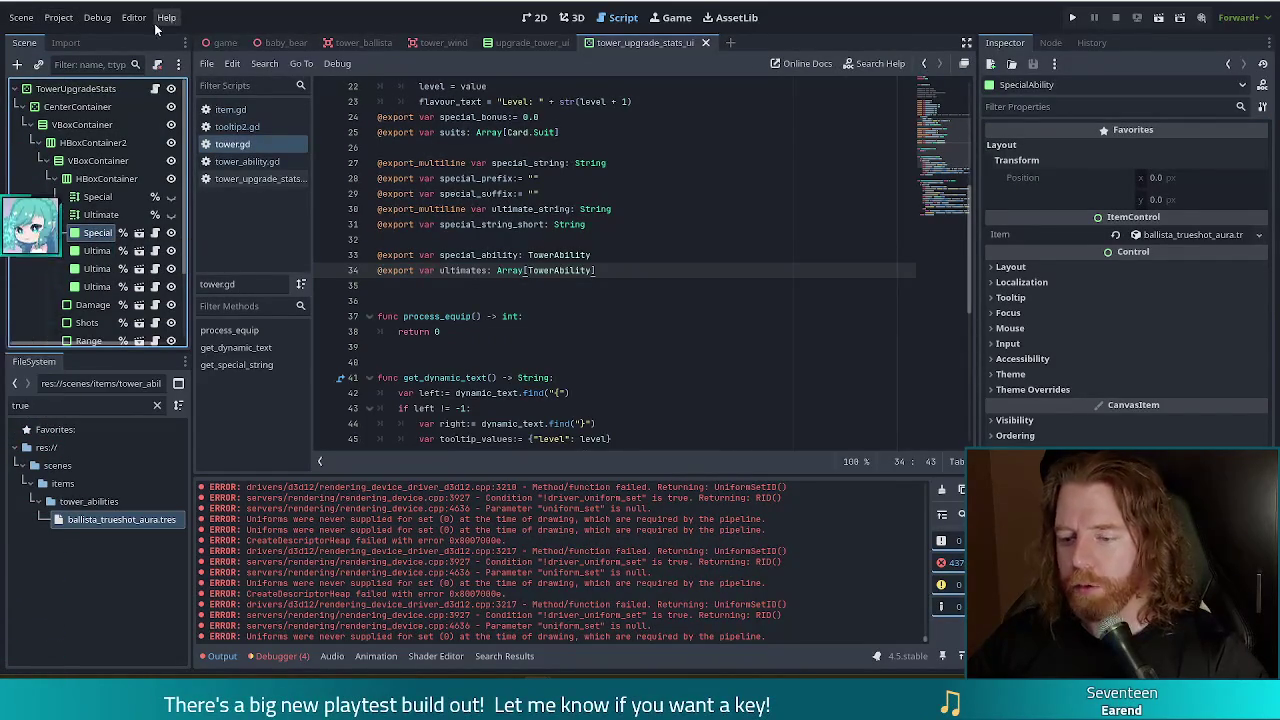
click(53, 18)
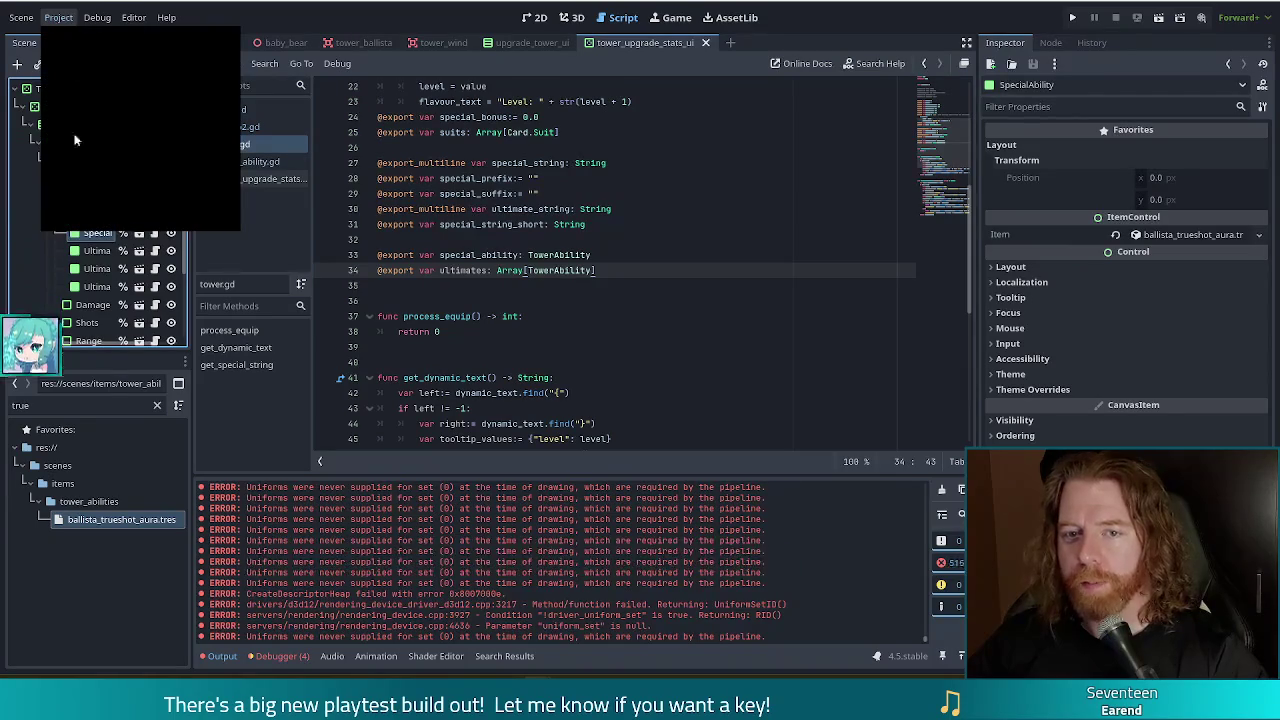
click(600, 285)
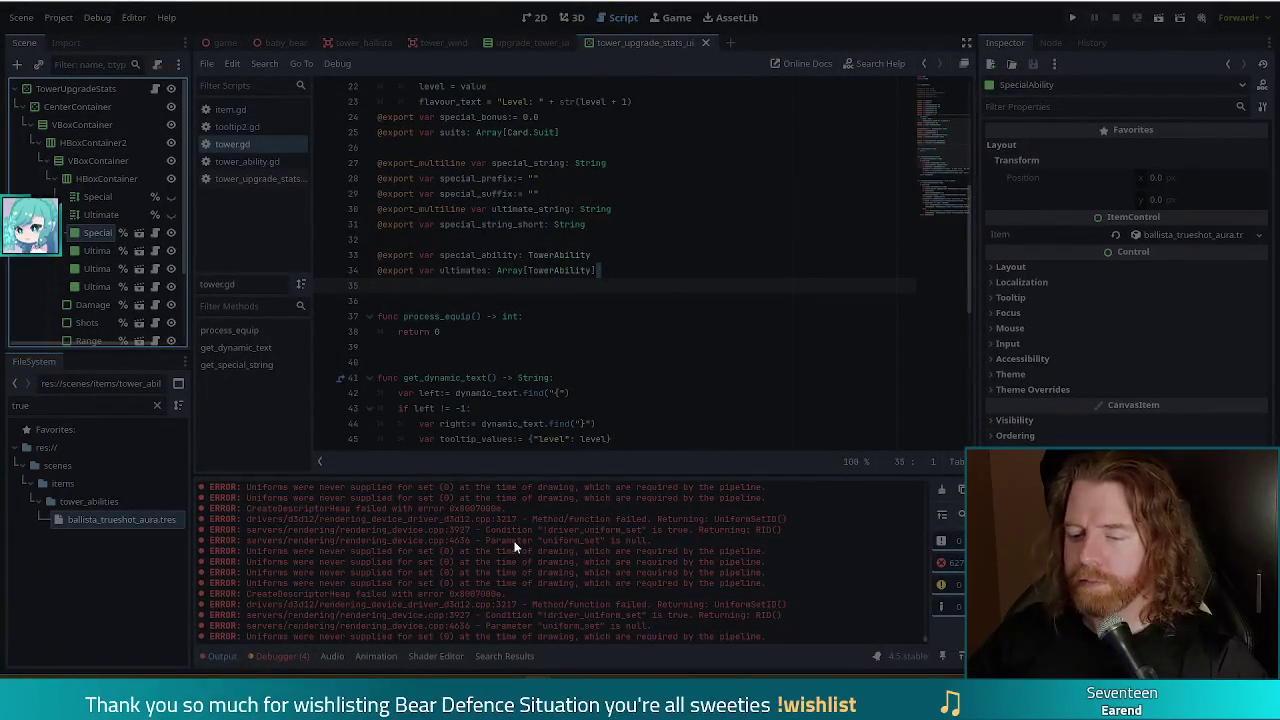
click(537, 700)
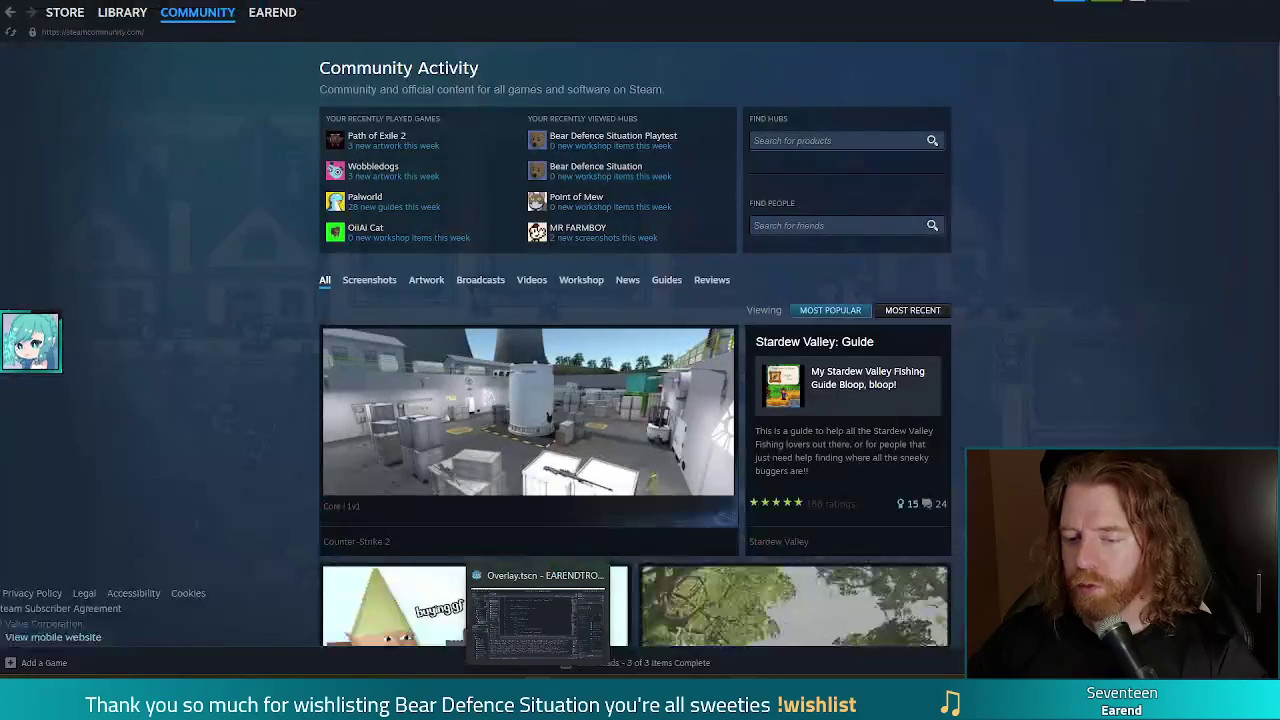
- Launch the Godot Project Manager from the taskbar icon and open Bear Petting Simulator 2024
right_click(537, 700)
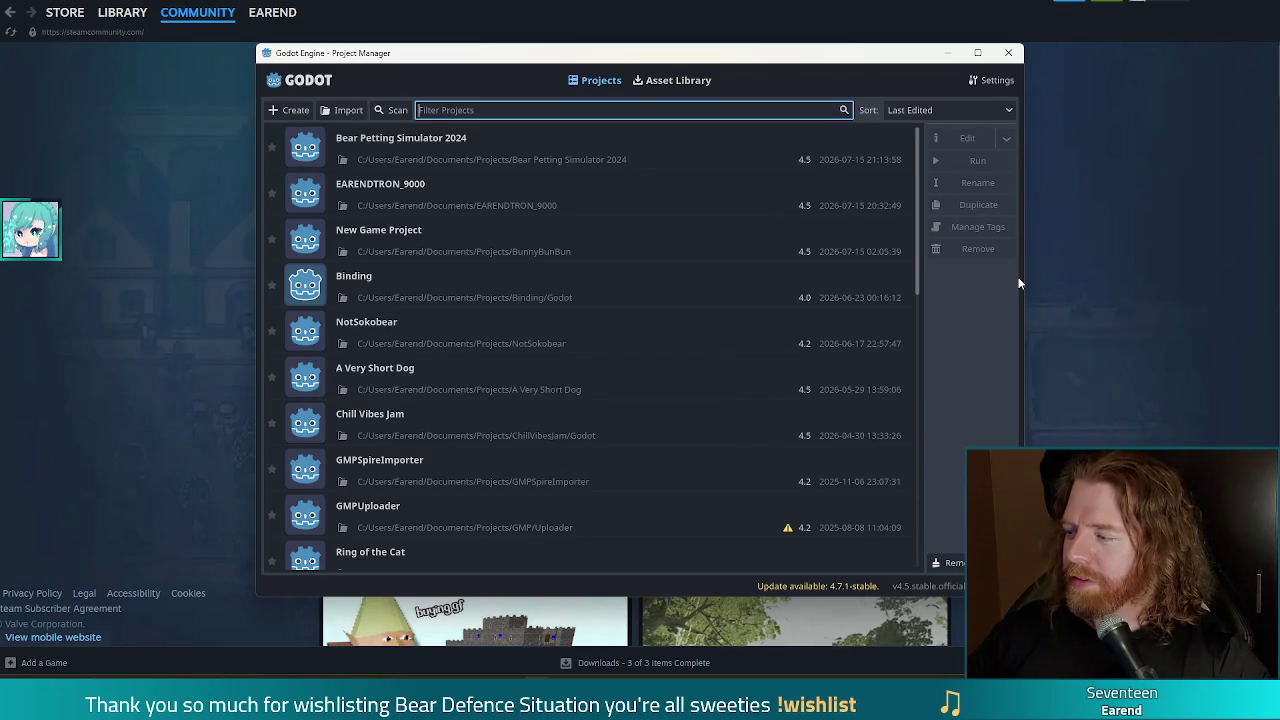
double_click(487, 152)
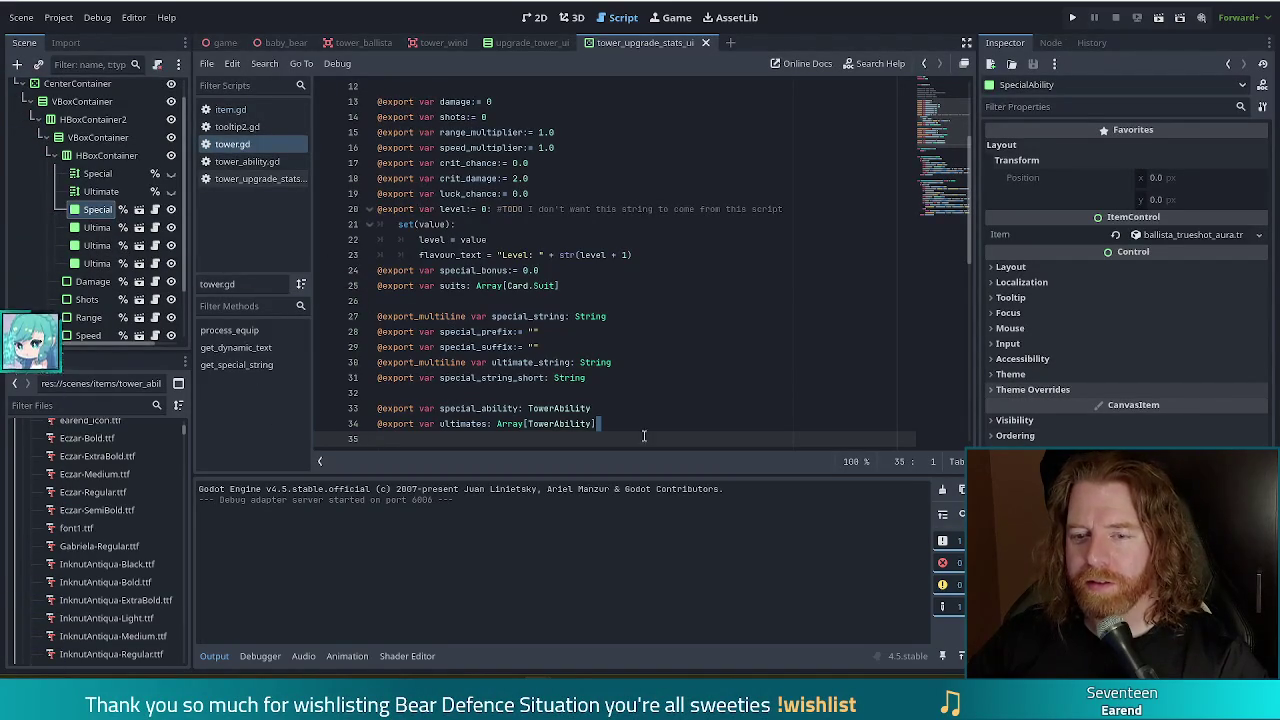
- Check SpecialAbility's 100 × 100 Transform size, then select HBoxContainer and switch to the 2D view
click(1012, 267)
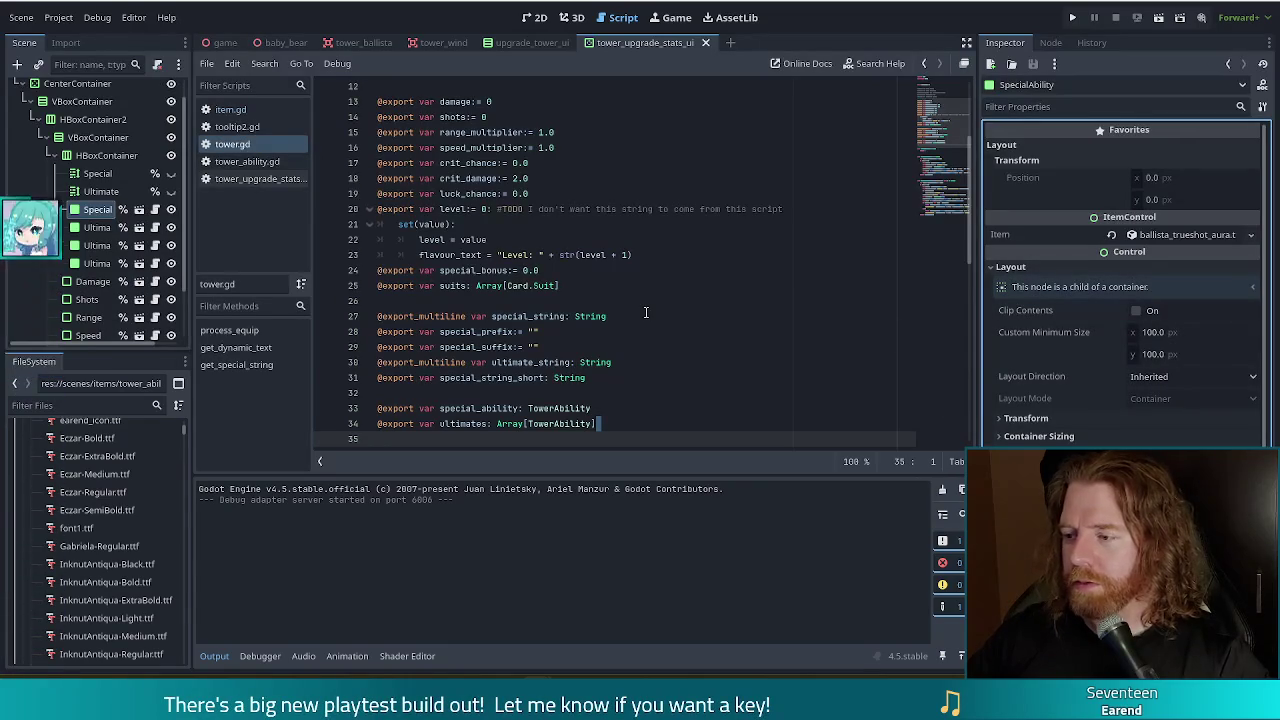
click(1024, 418)
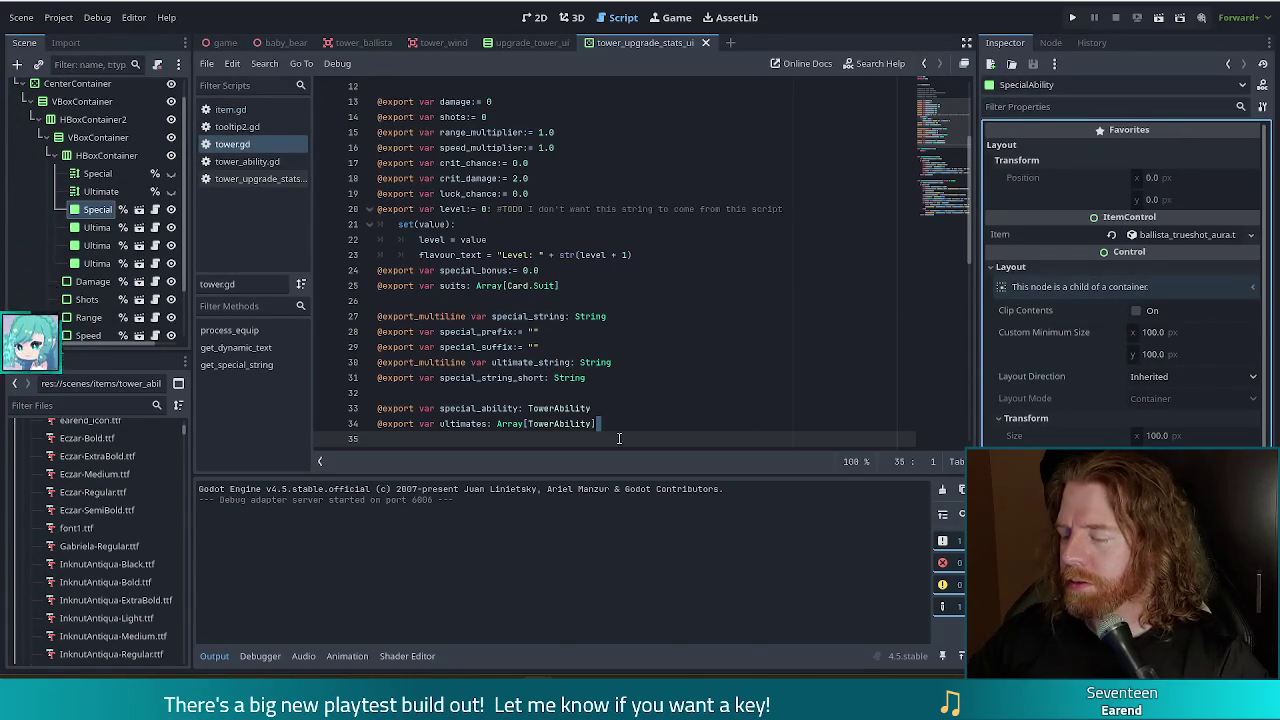
scroll(985, 390, down, 5)
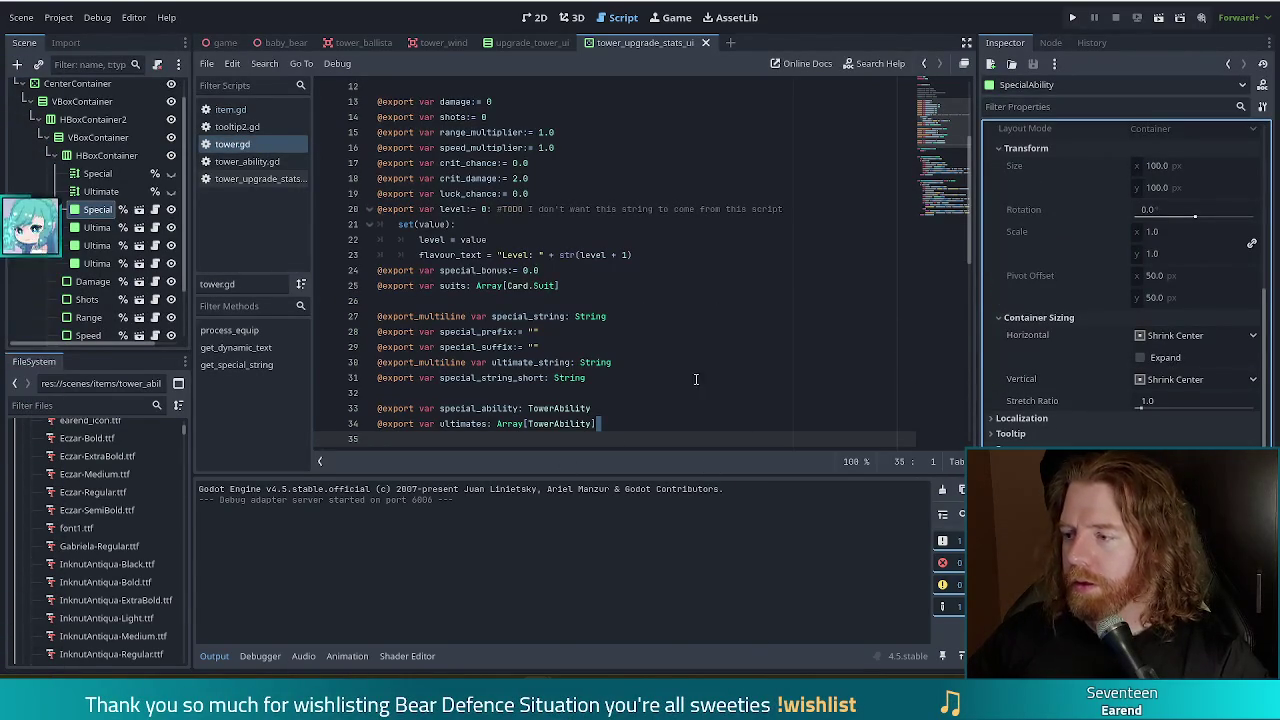
click(110, 161)
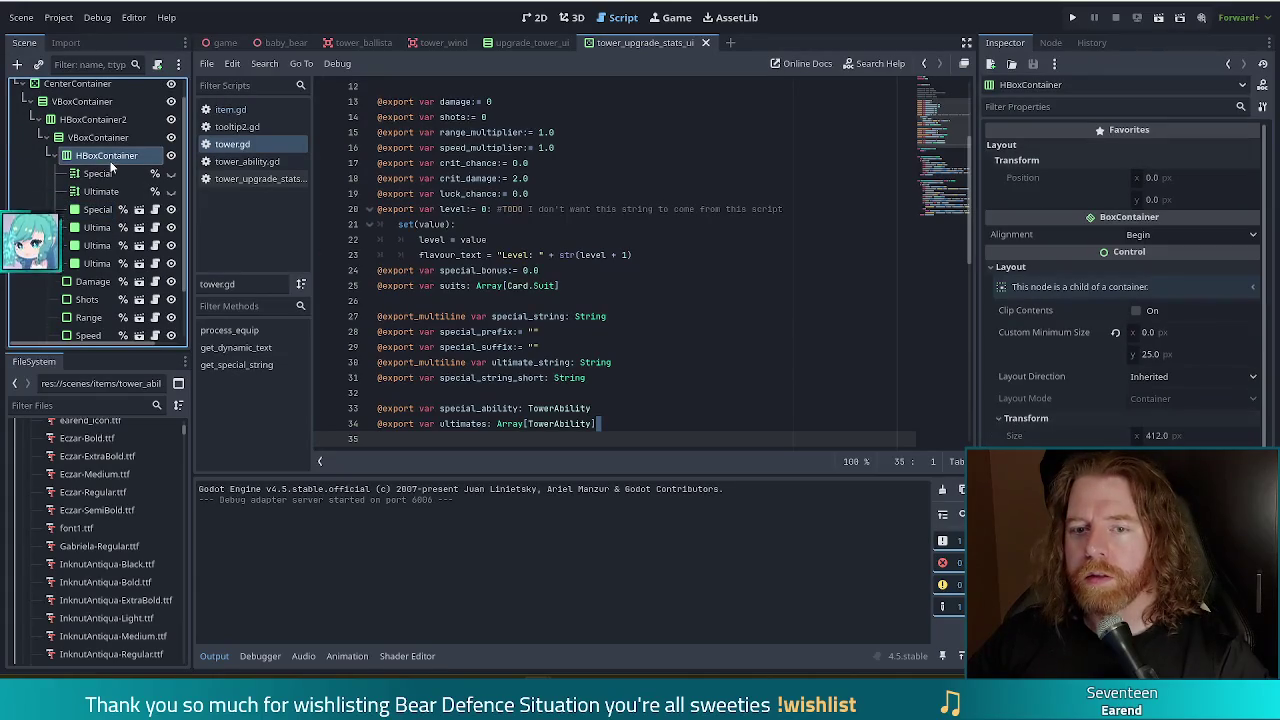
click(535, 17)
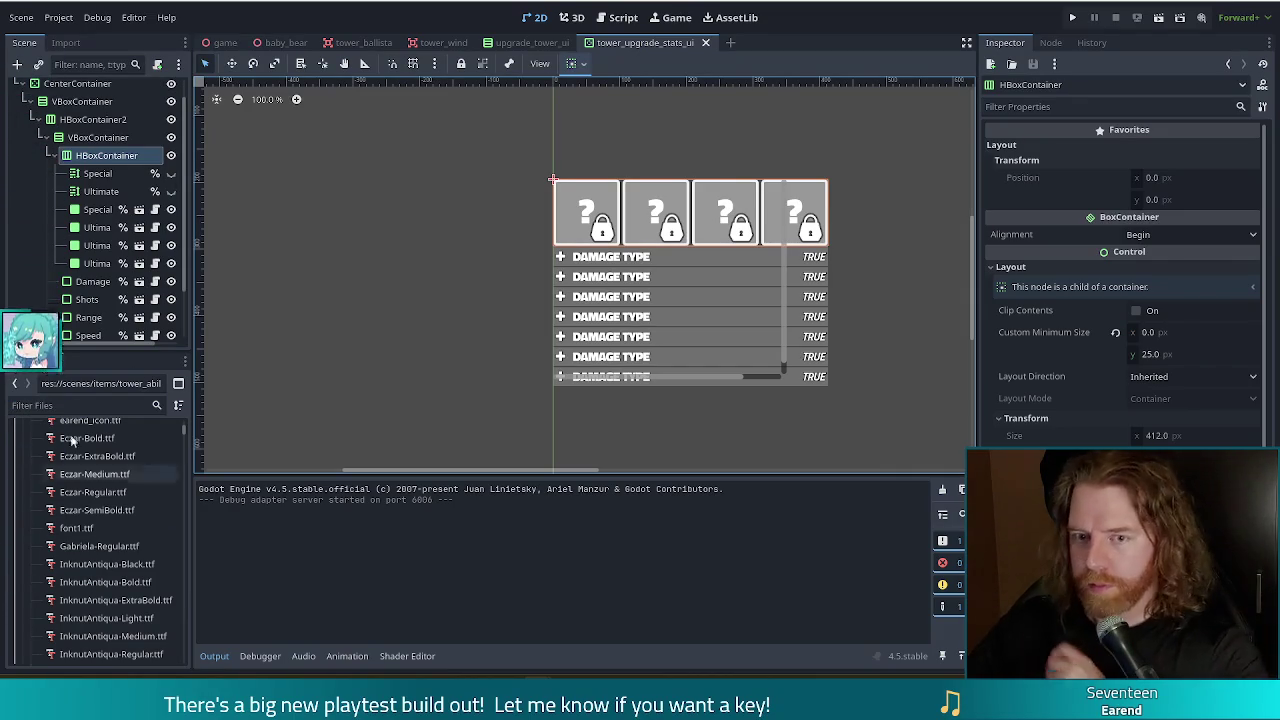
- Collapse and re-expand HBoxContainer, then start adding a child node under VBoxContainer
scroll(175, 222, up, 1)
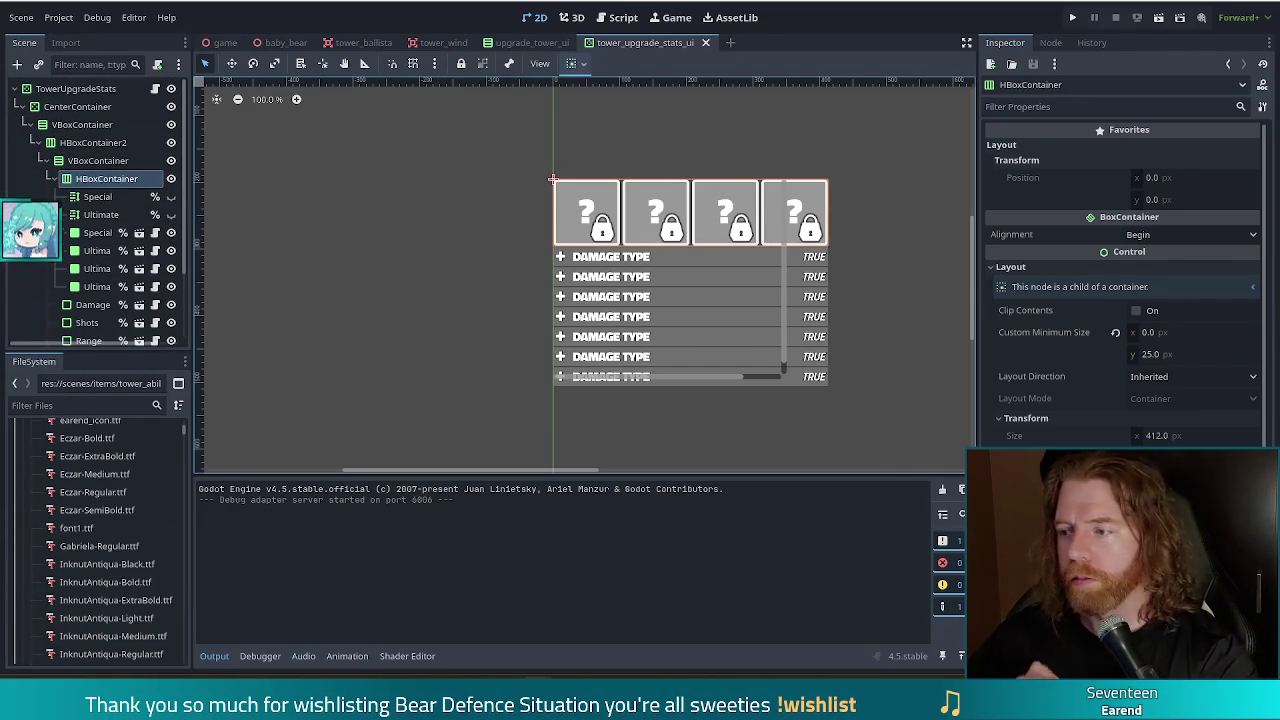
scroll(1111, 404, down, 3)
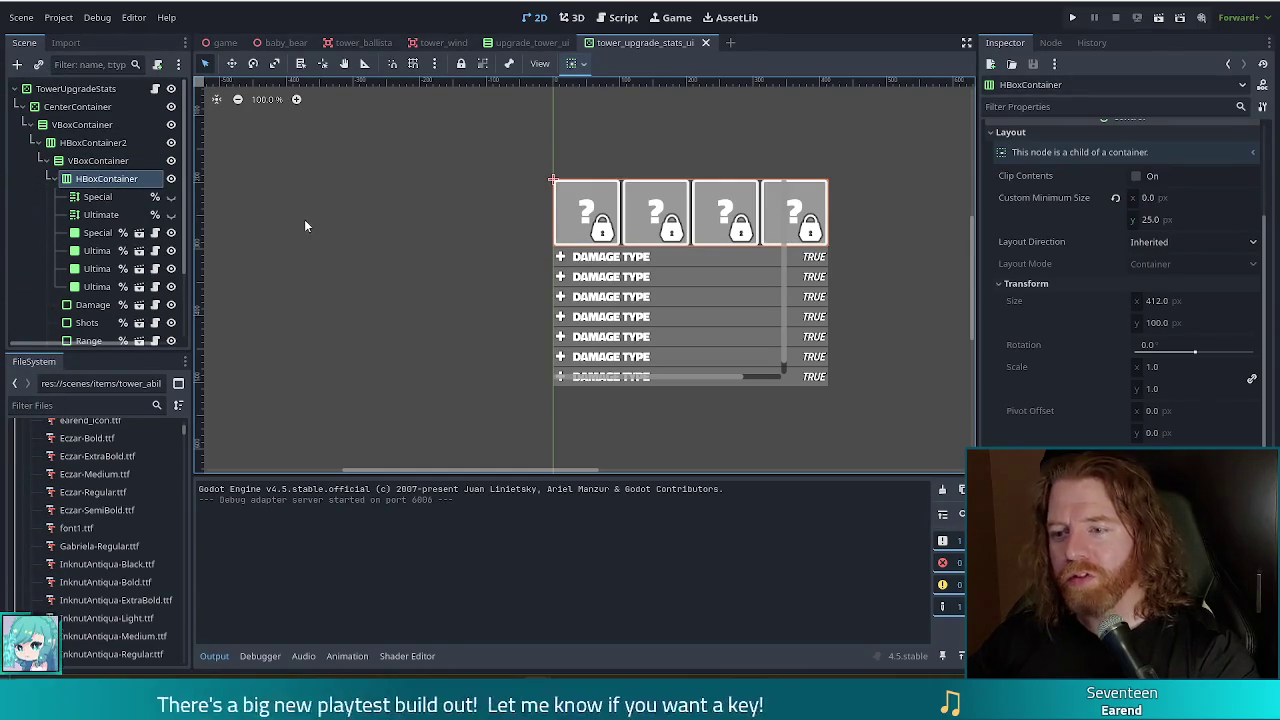
click(56, 179)
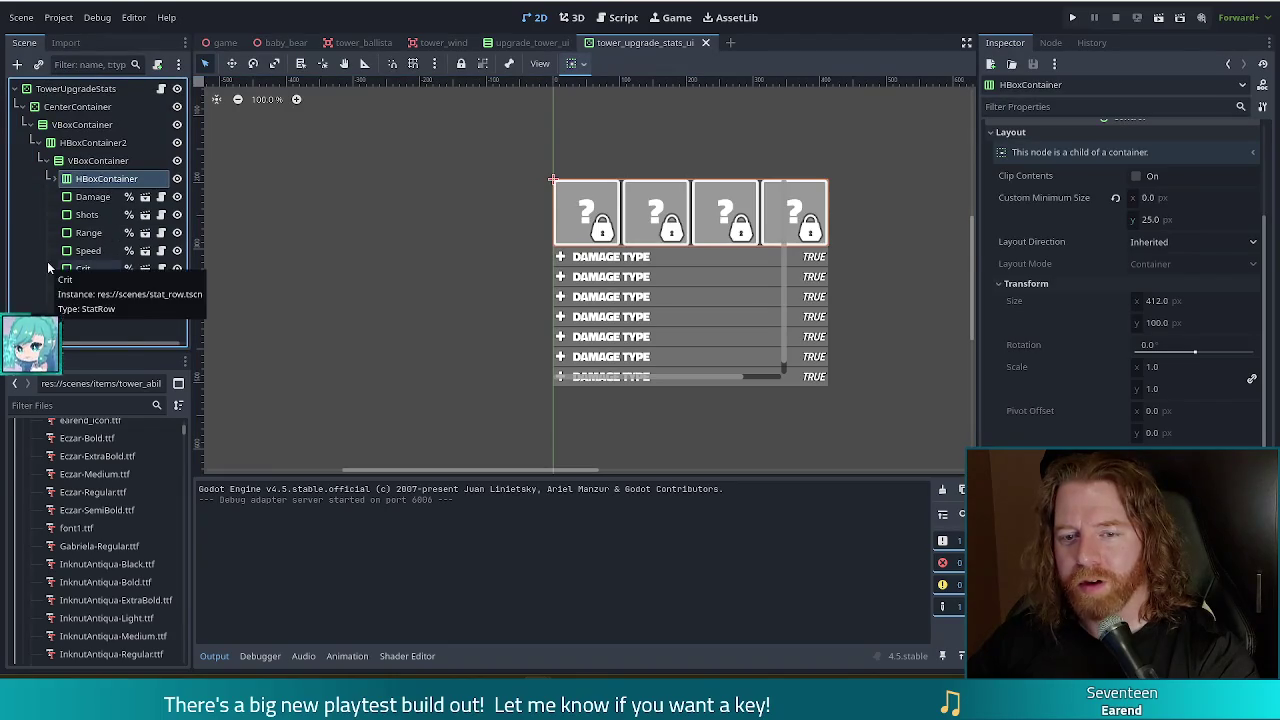
click(52, 179)
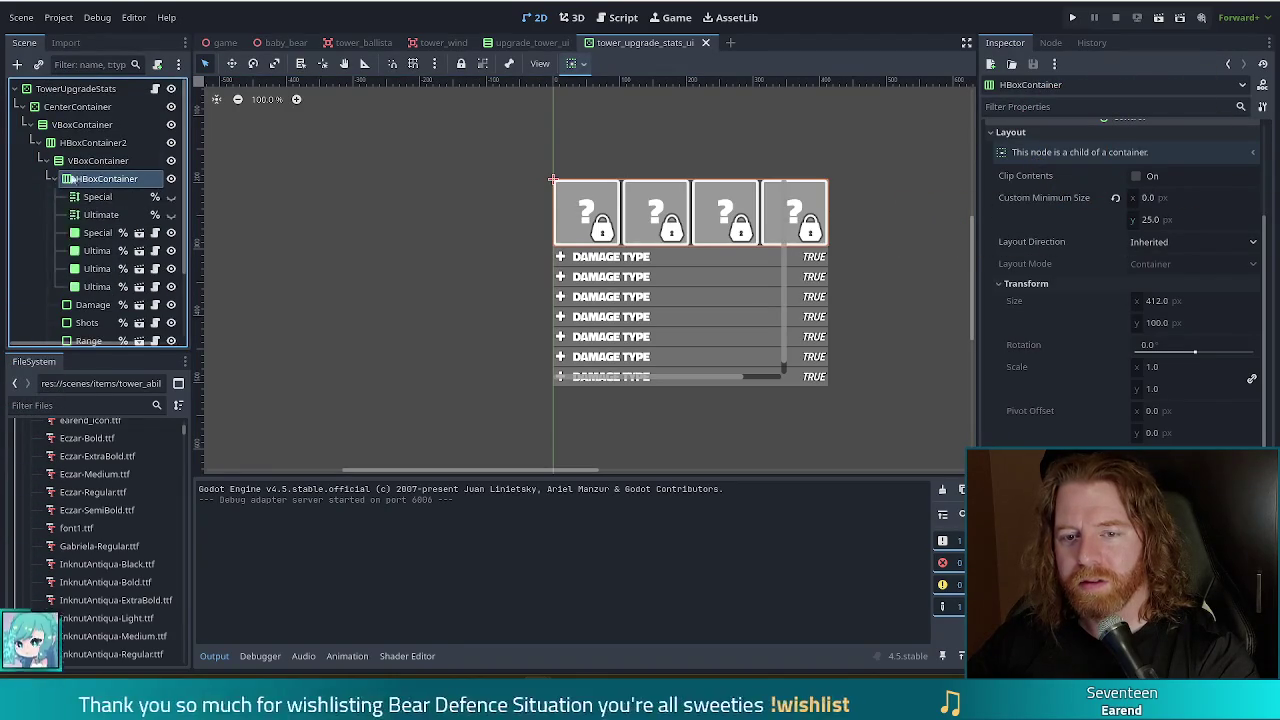
click(98, 160)
click(17, 64)
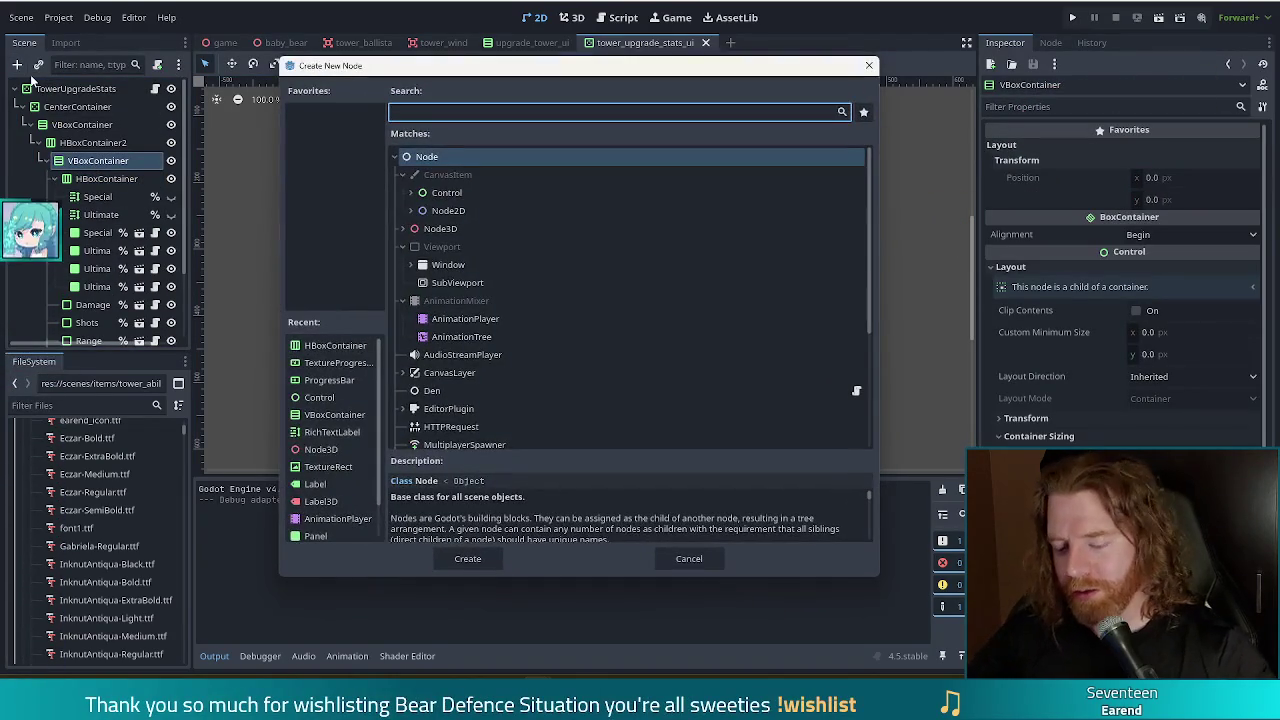
- Search 'control' and create a Control node under VBoxContainer
text(control)
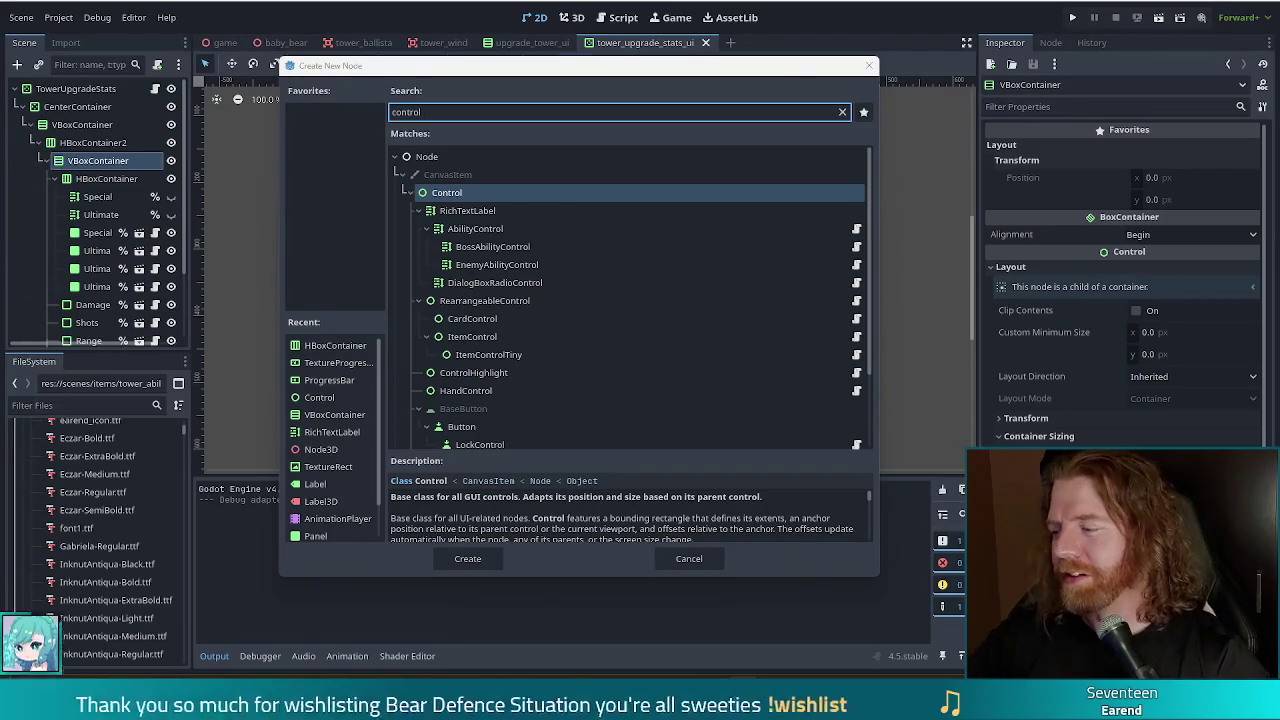
key(Return)
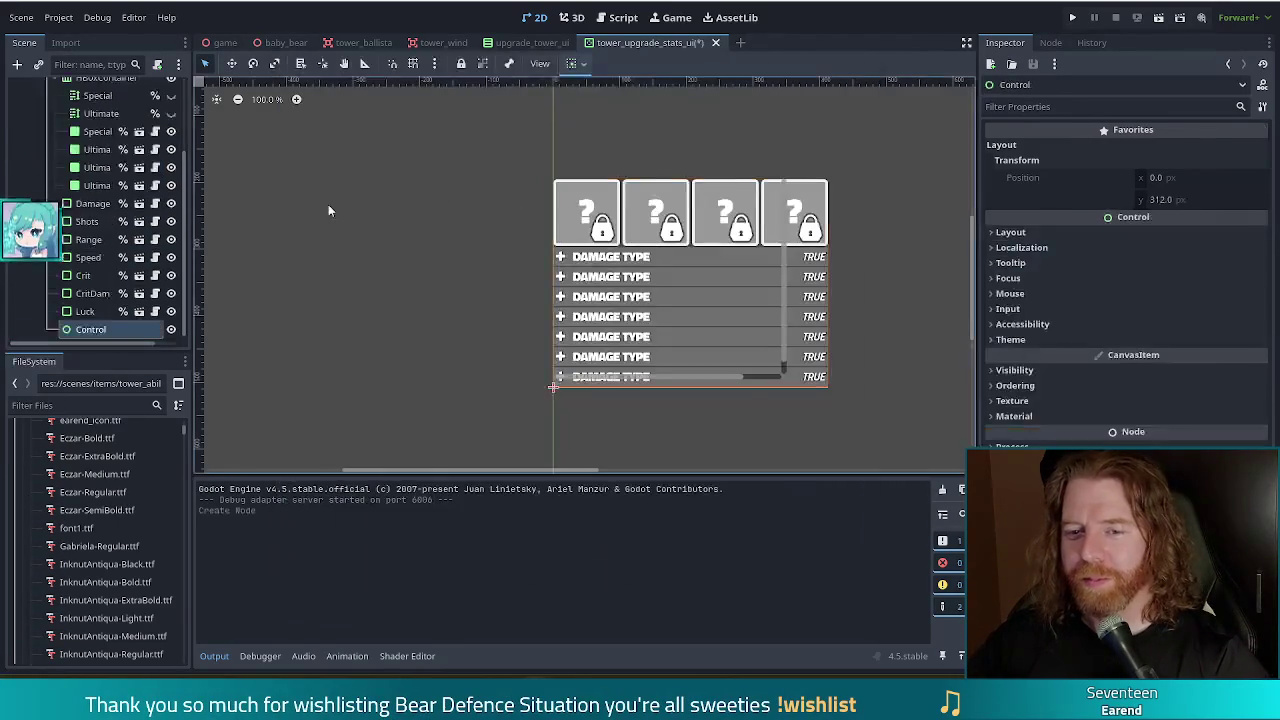
- Move the new Control node above the Damage stat rows, holding the slot-row HBoxContainer
mouse_move(101, 338)
mouse_down()
mouse_move(90, 63)
mouse_move(93, 192)
mouse_move(90, 180)
mouse_up()
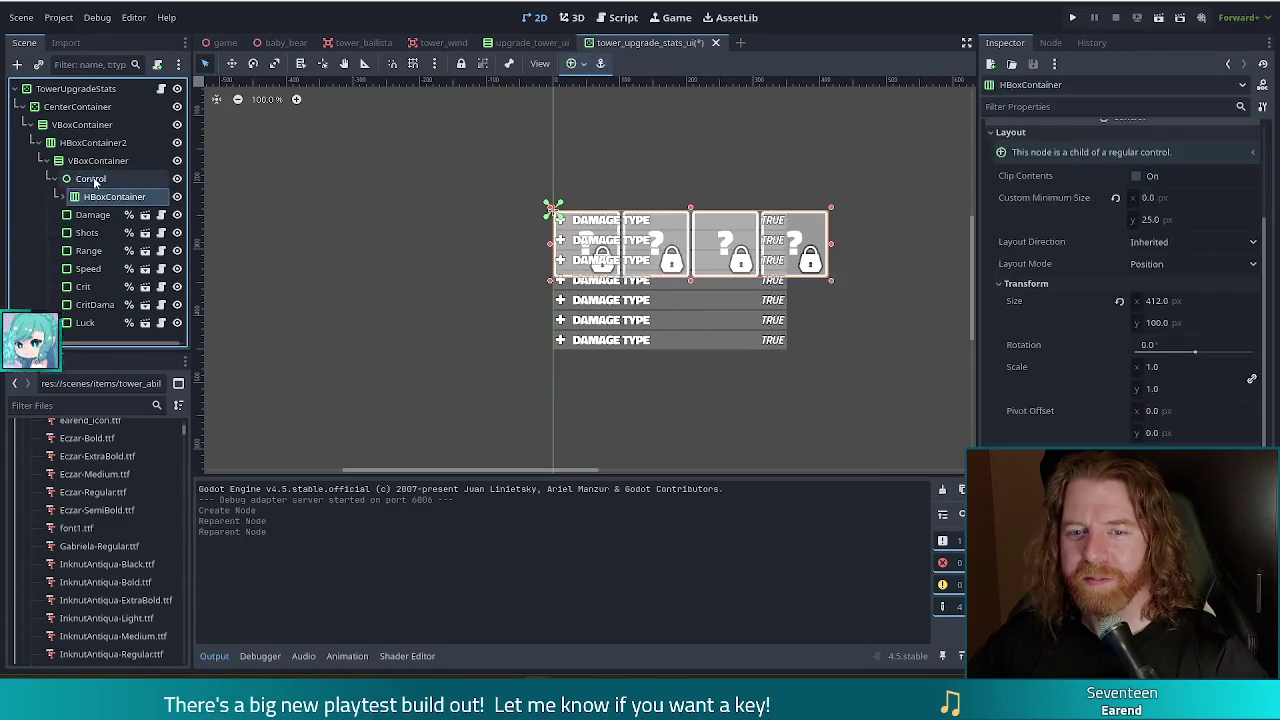
click(90, 178)
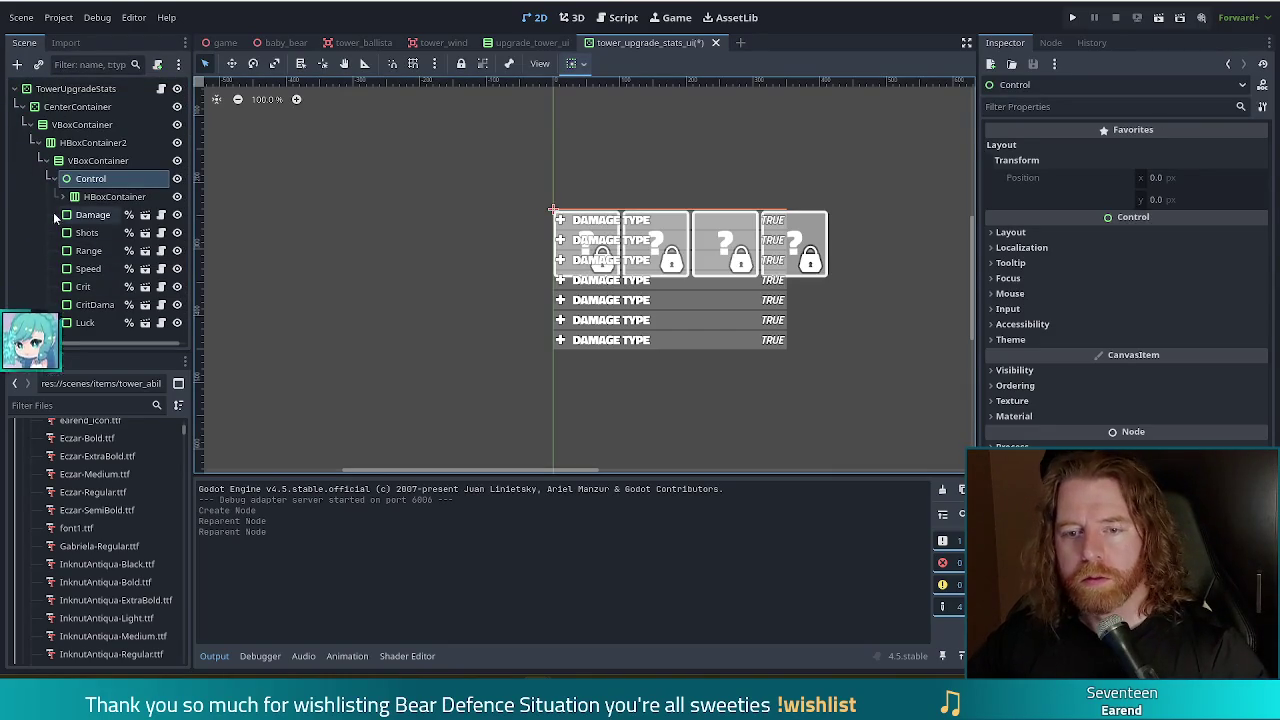
click(110, 196)
click(90, 178)
click(100, 197)
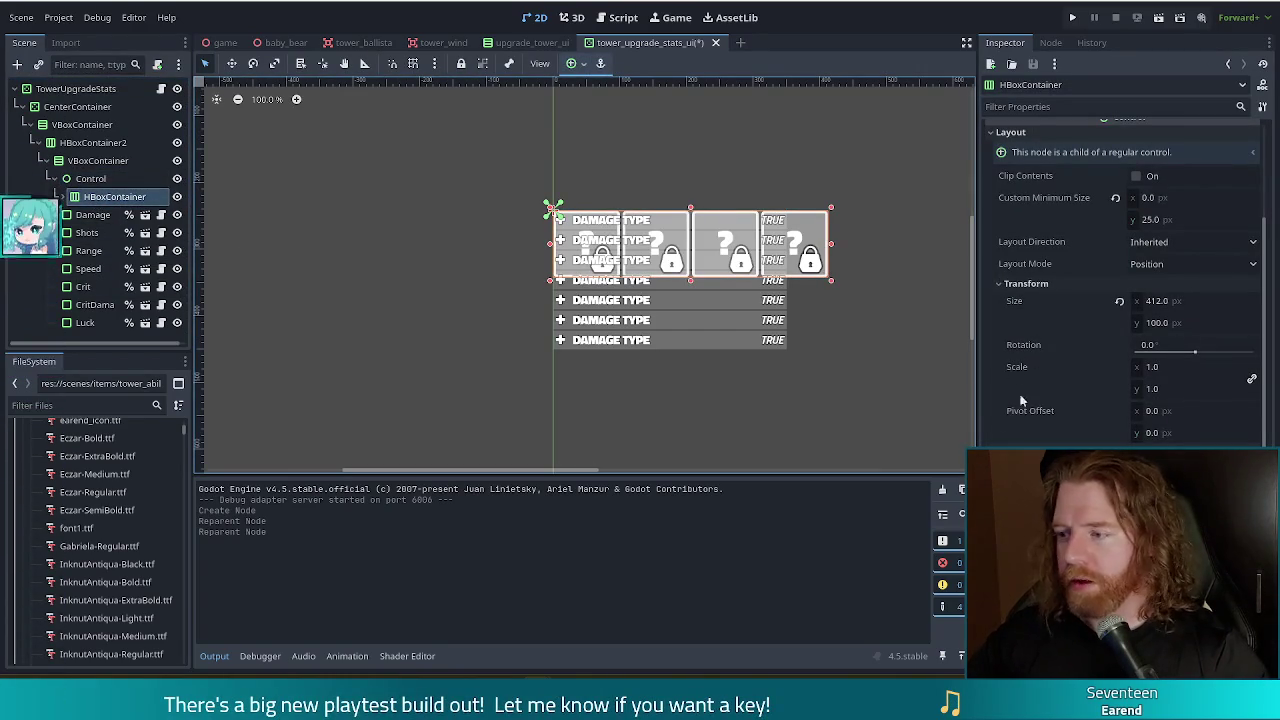
- Set the slot-row HBoxContainer's scale to 0.8 × 0.8
click(1170, 367)
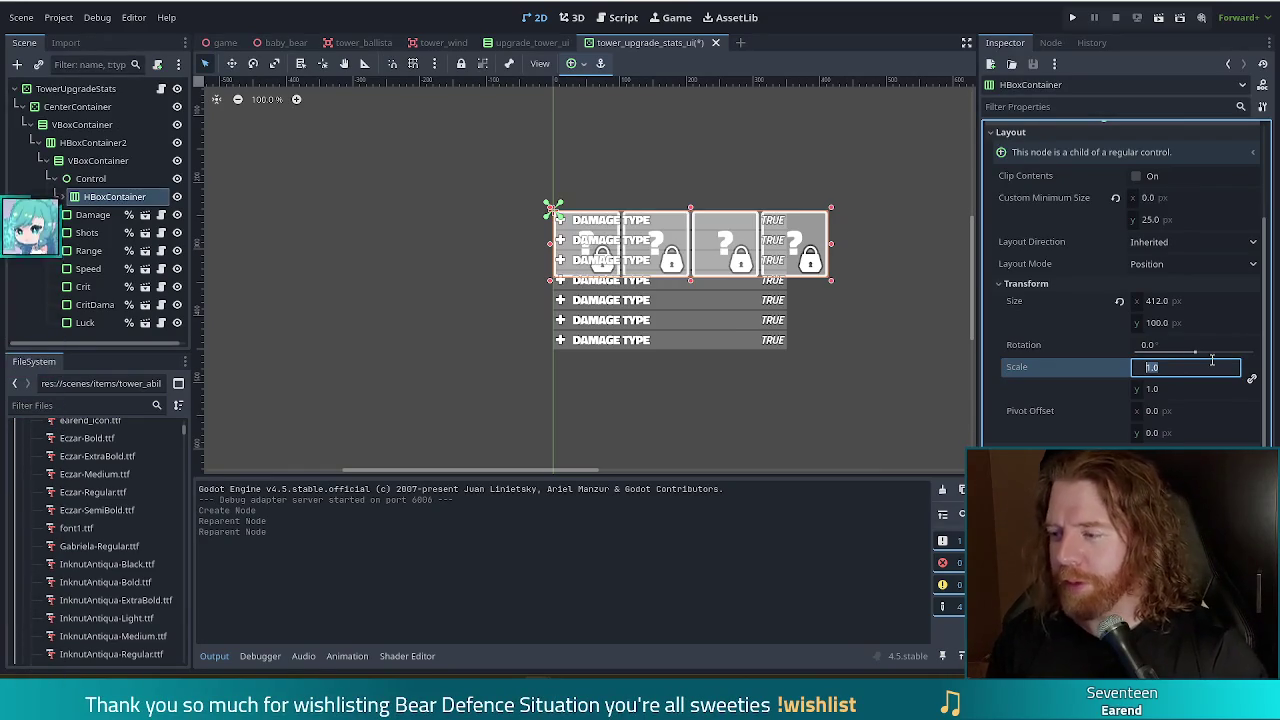
text(0.8)
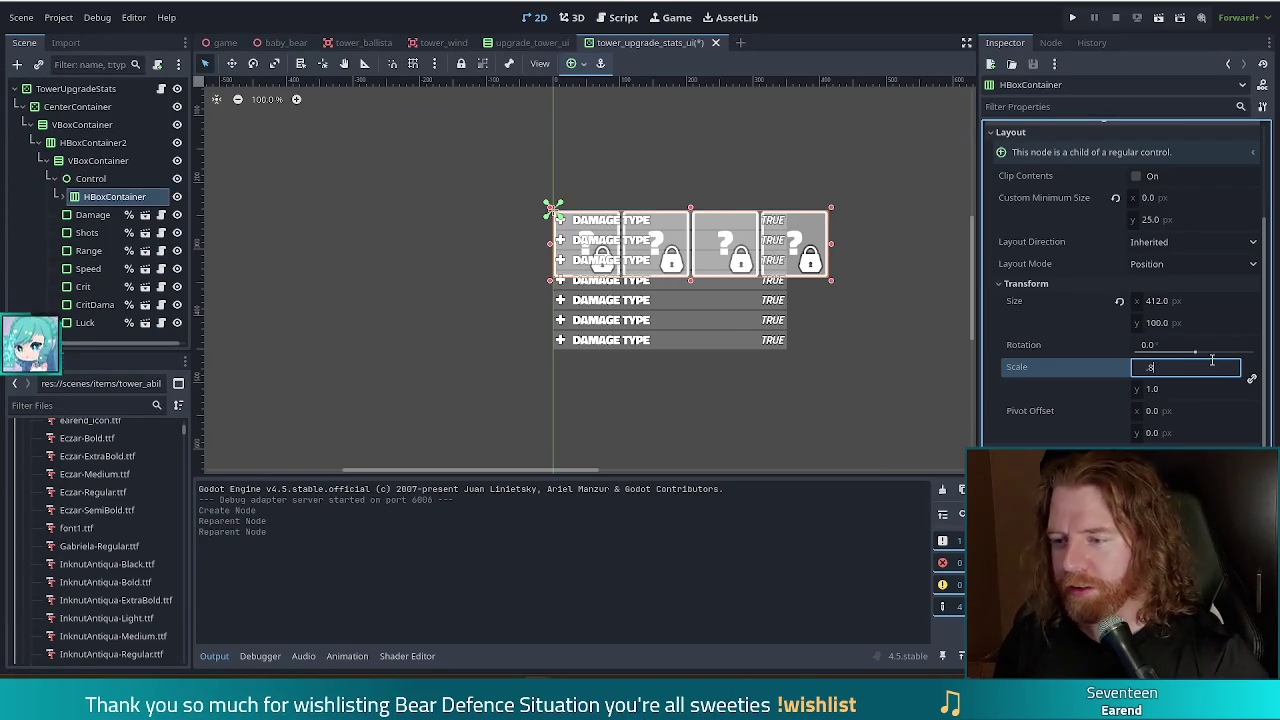
key(Return)
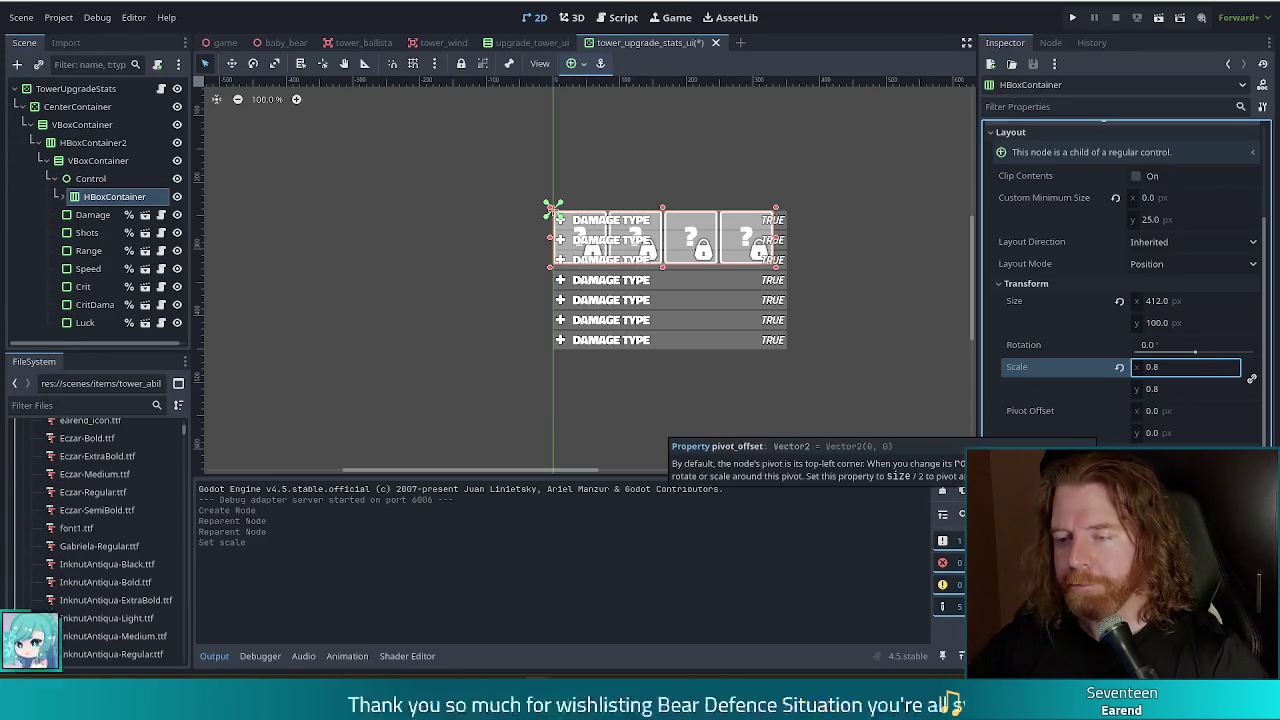
click(103, 180)
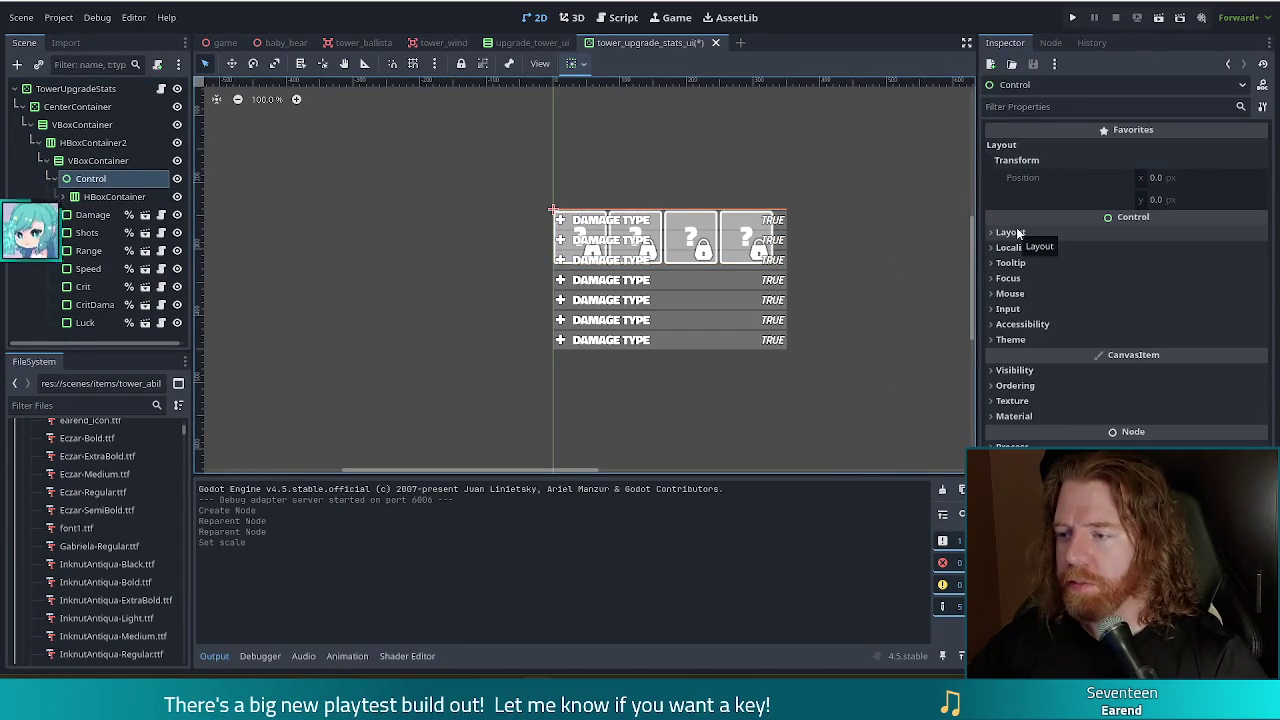
click(1057, 372)
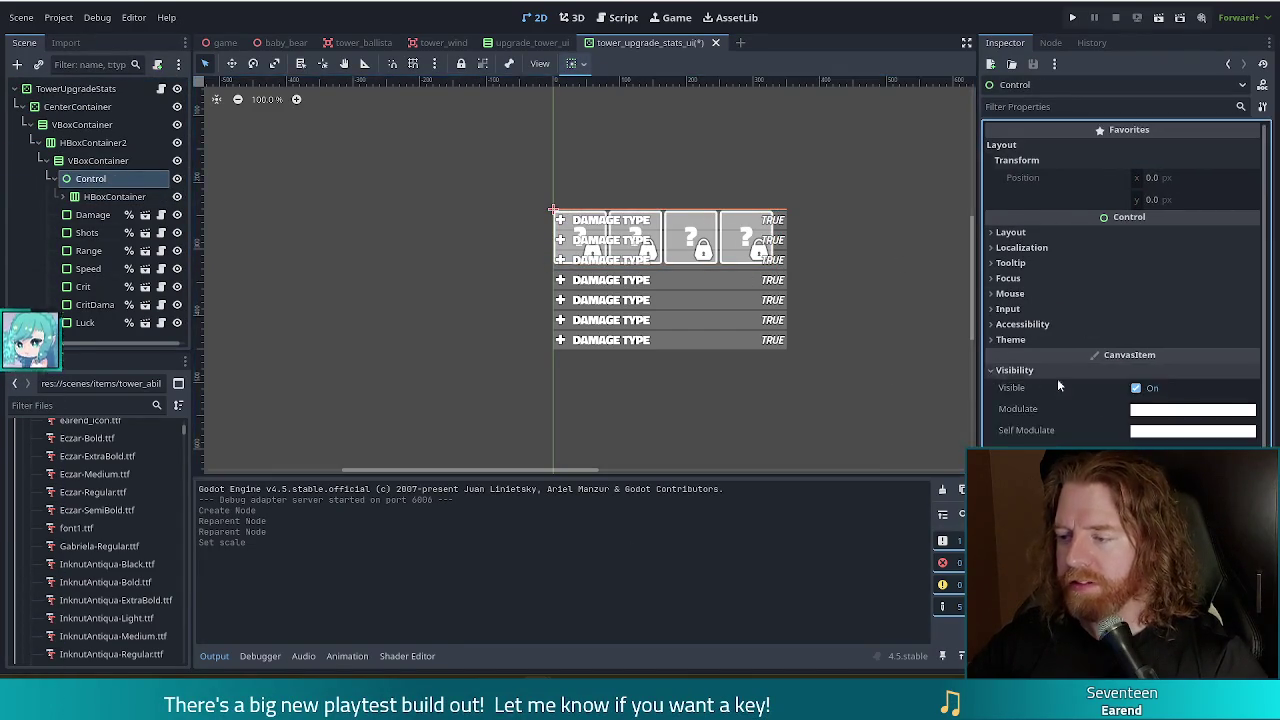
- Give the Control a custom minimum height of 90 px, trying 50 and 80 first
click(1023, 232)
click(1023, 232)
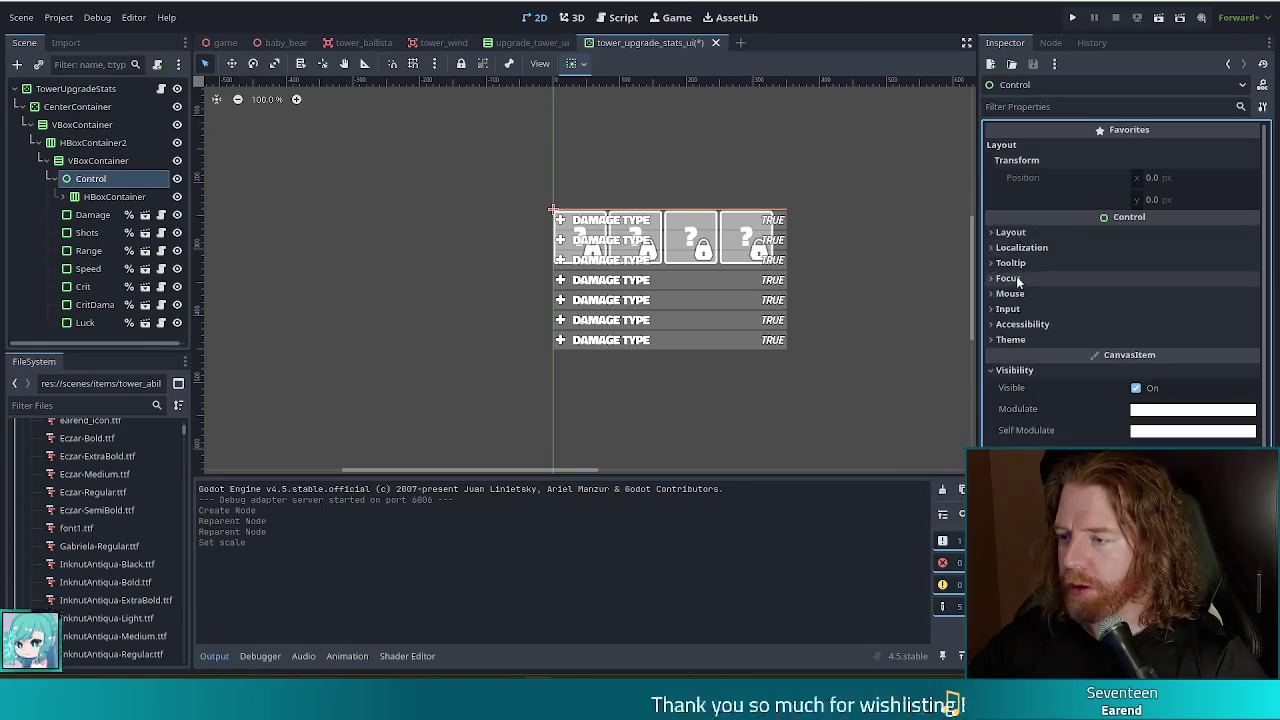
click(1020, 232)
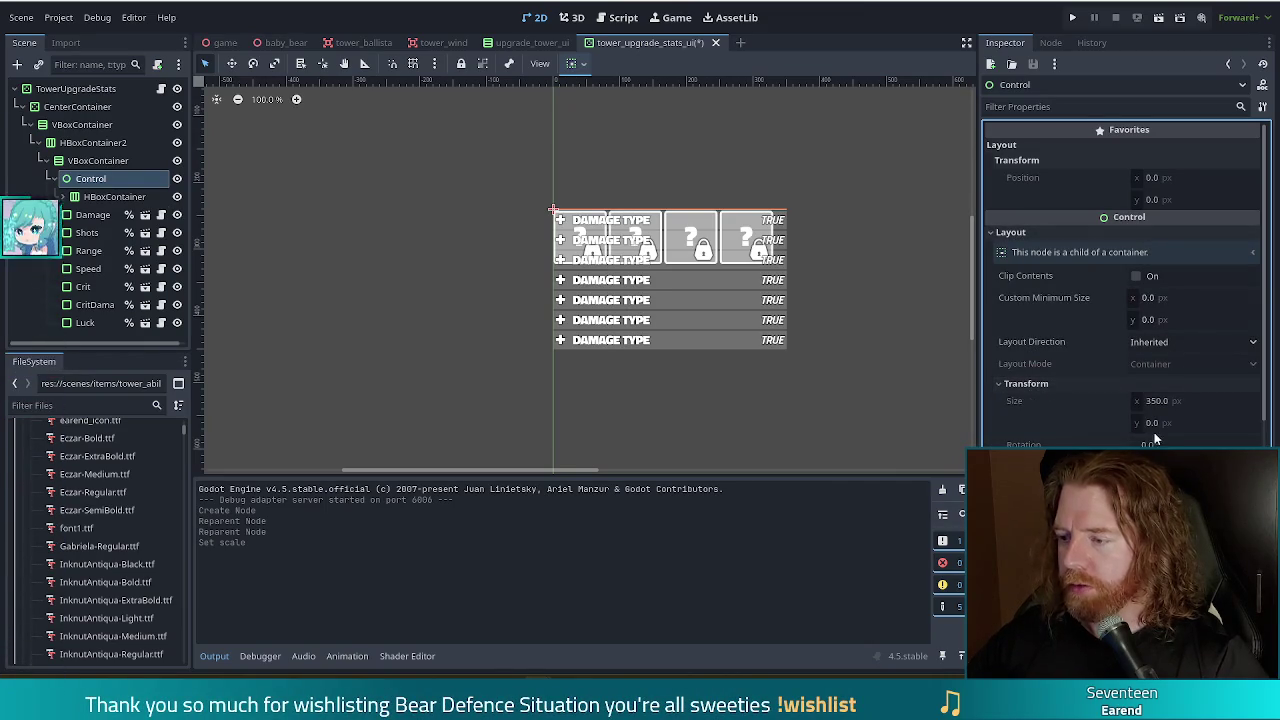
click(1150, 320)
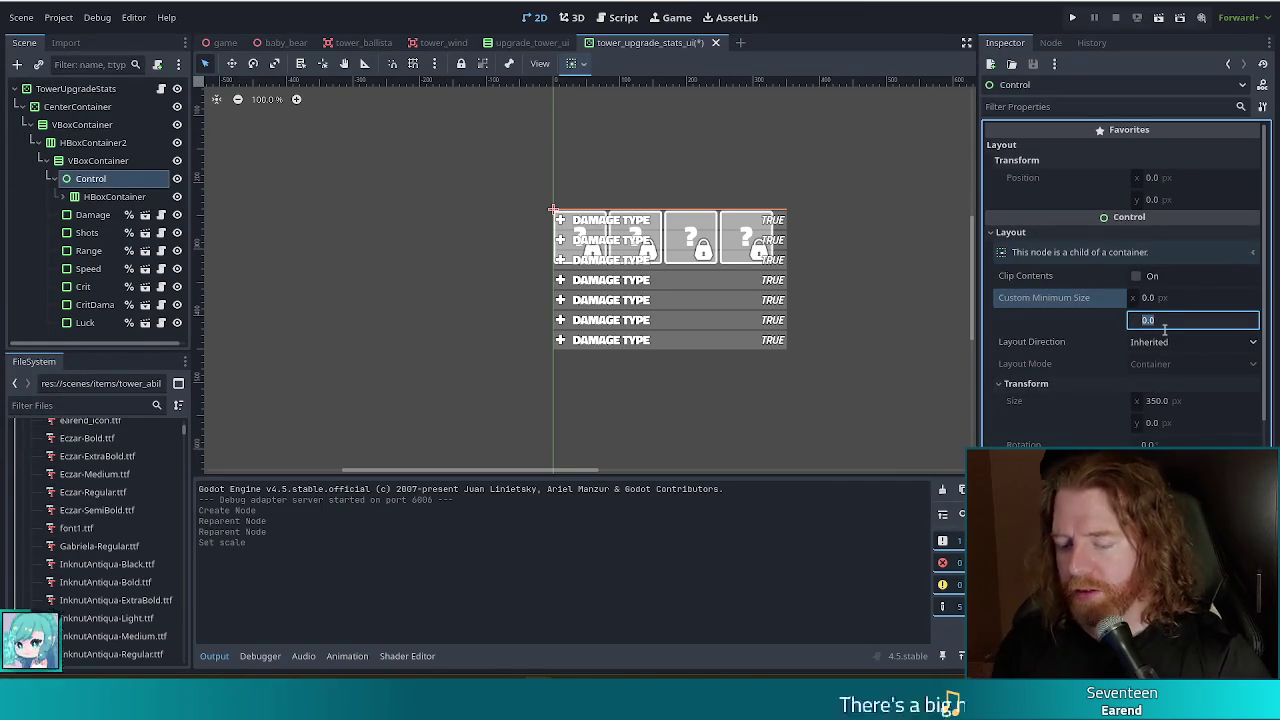
text(50)
key(Return)
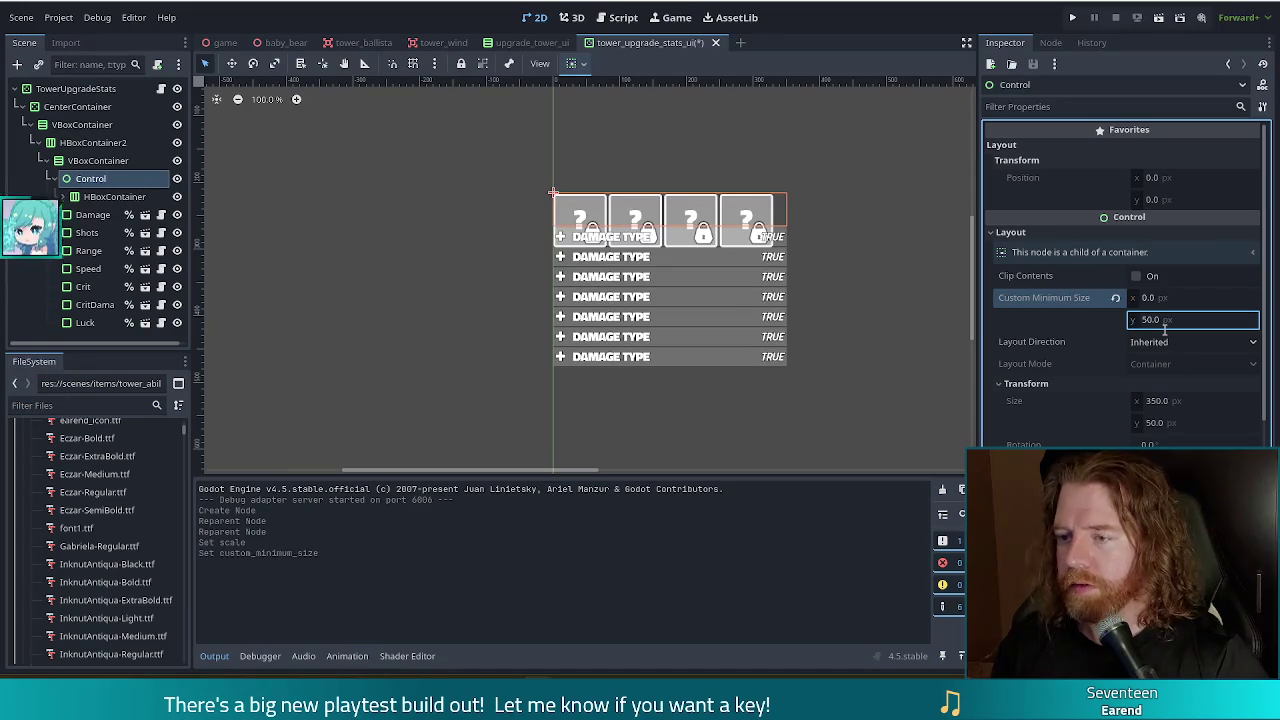
text(80)
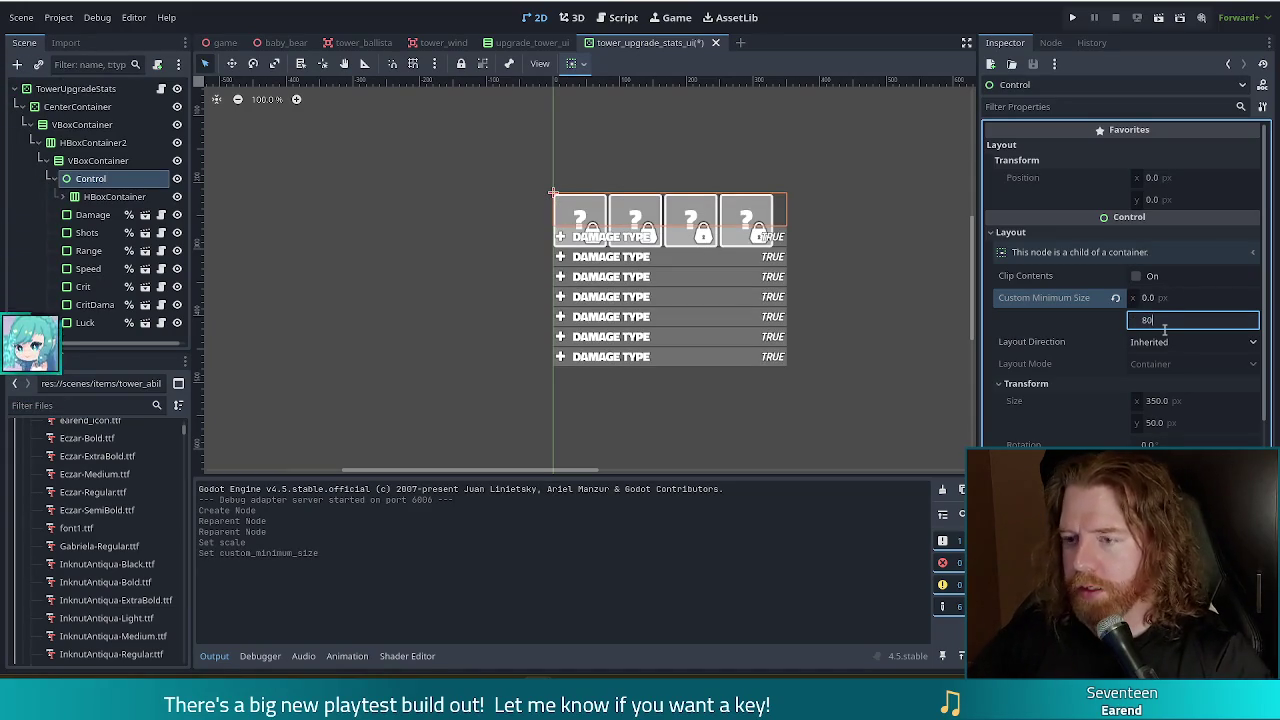
key(Return)
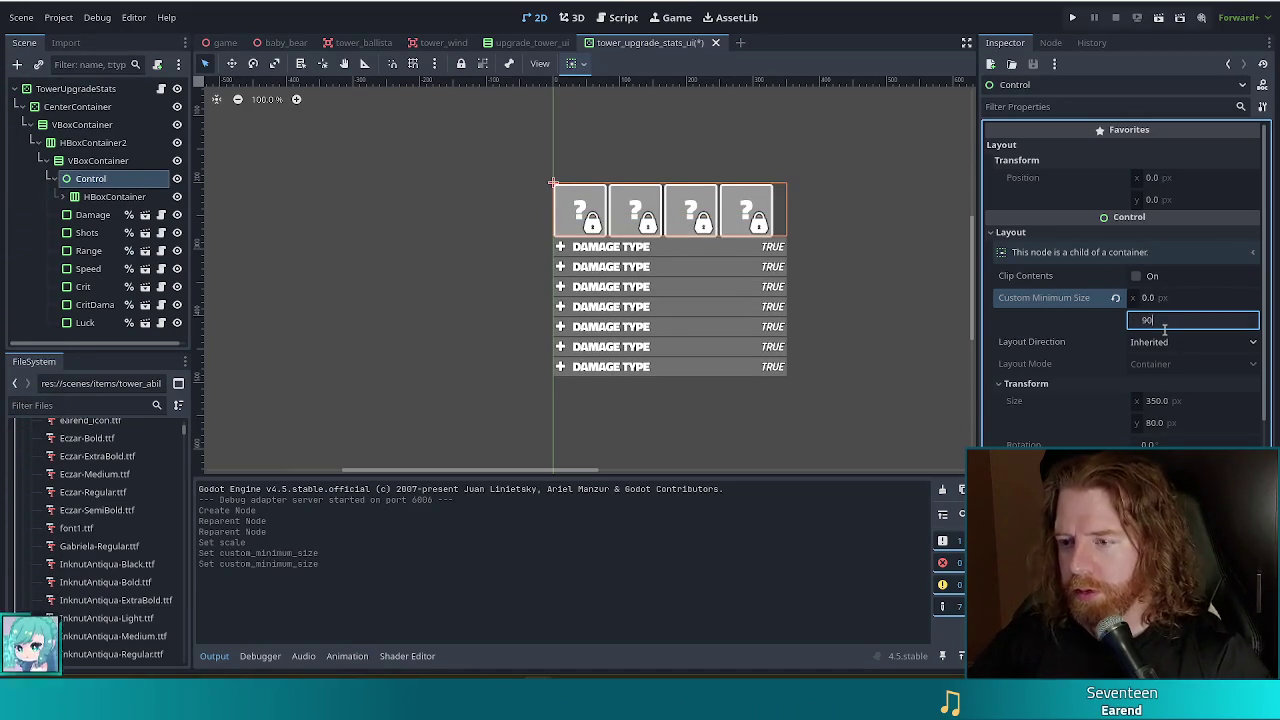
key(Return)
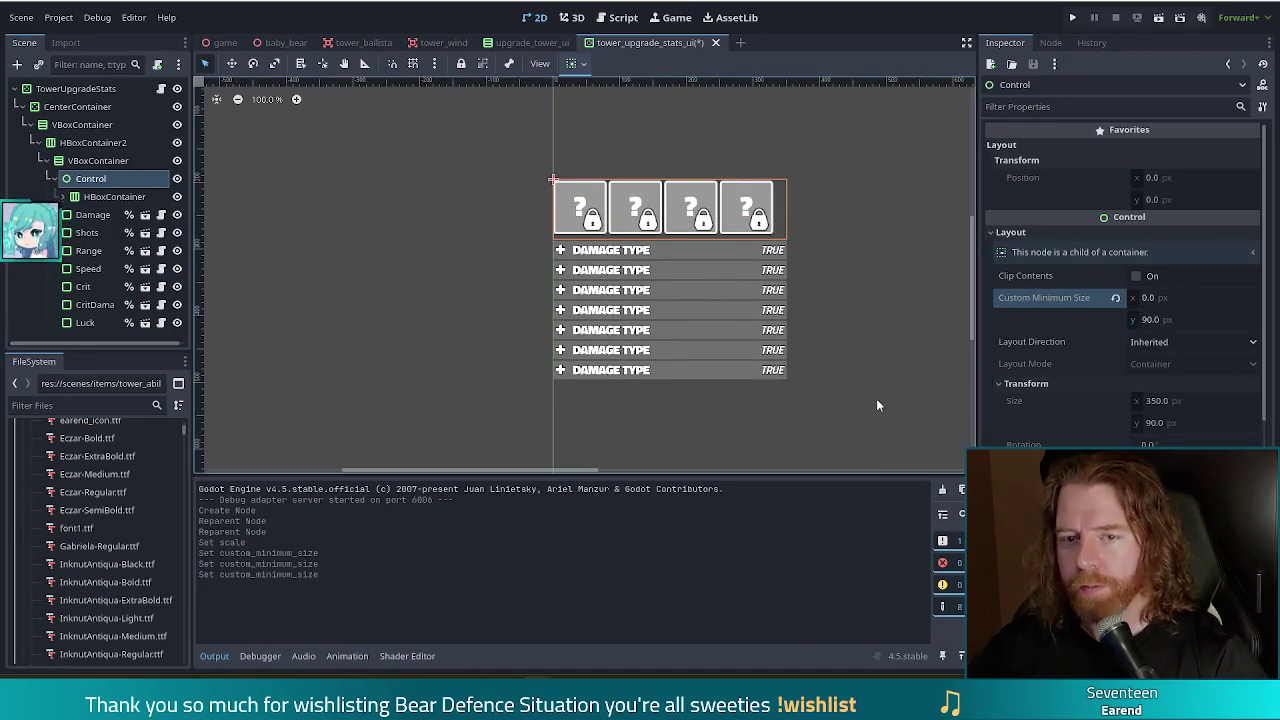
- Nudge the slot-row HBoxContainer right and down with the arrow keys
click(100, 197)
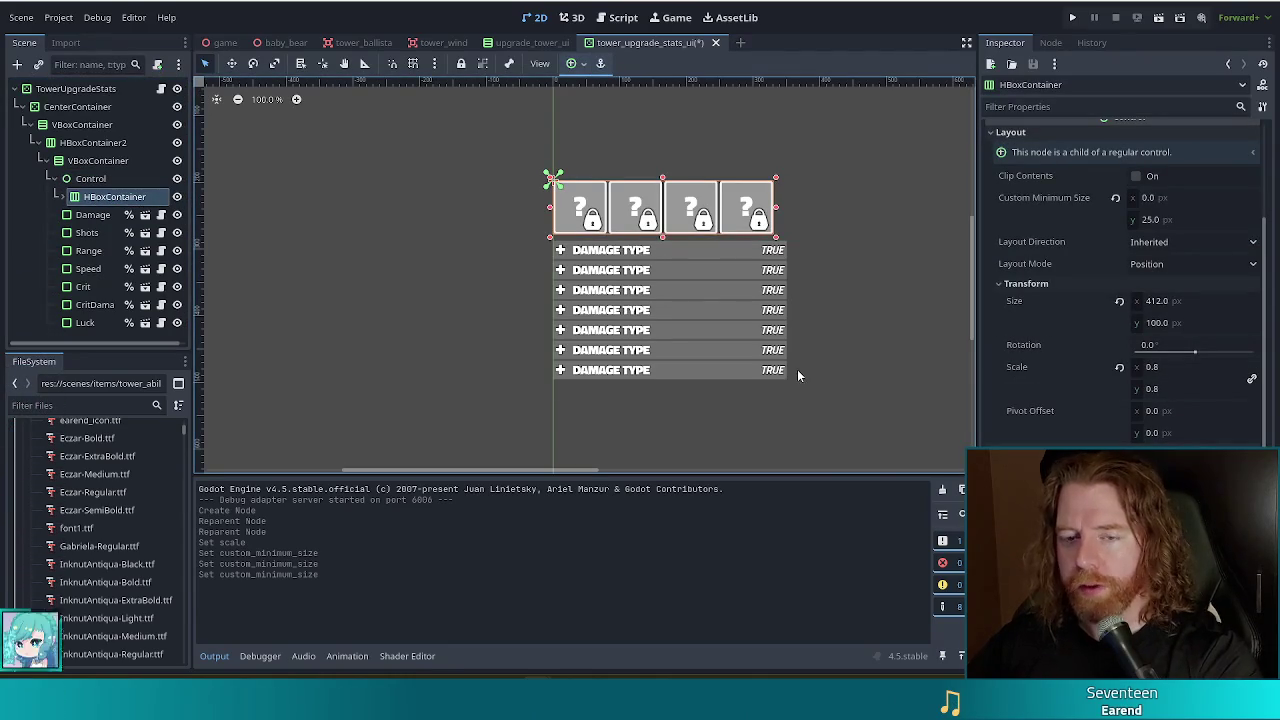
key(Down)
key(Down)
key(Right)
key(Right)
key(Right)
key(Right)
key(Right)
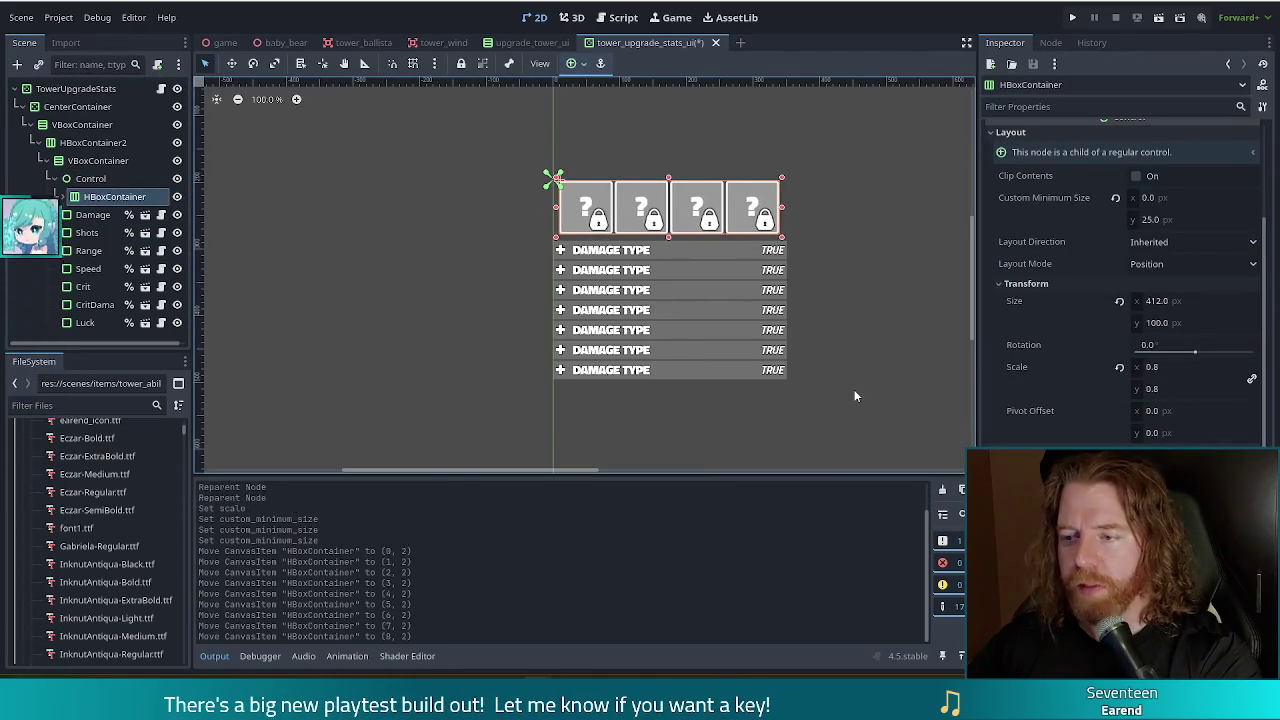
key(Left)
key(Right)
key(Down)
key(Down)
key(Down)
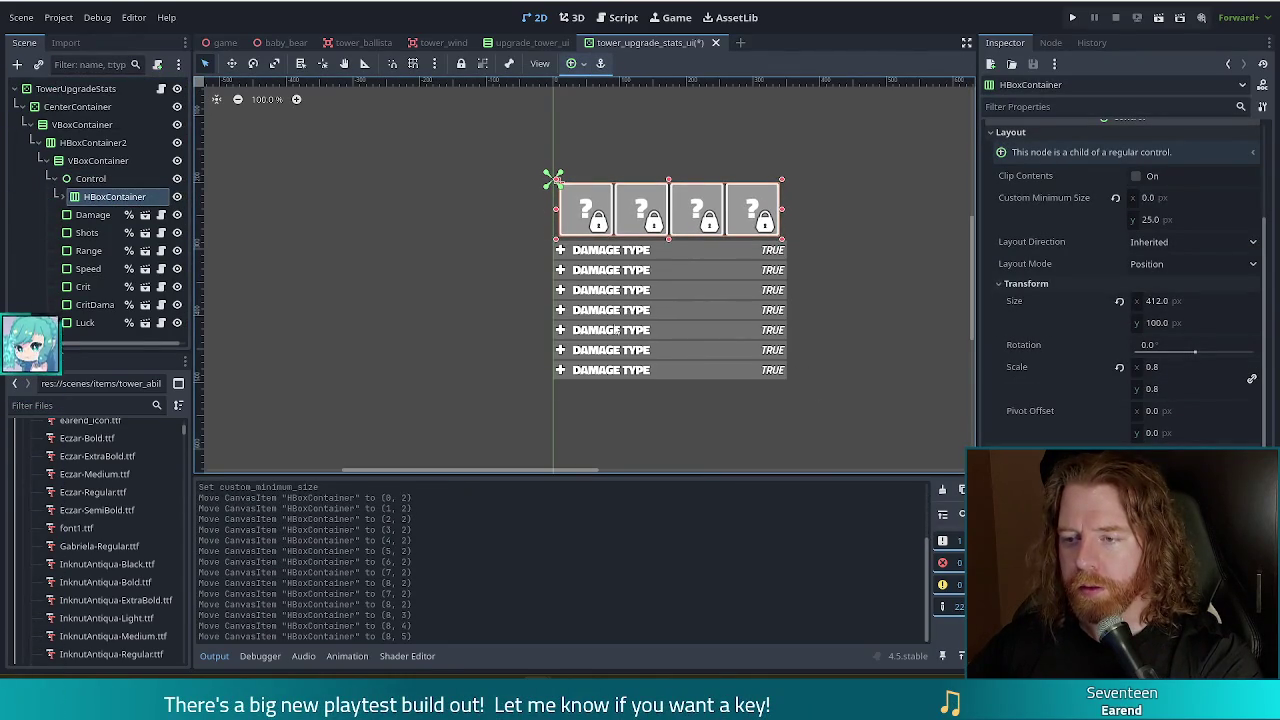
- Fine-tune the slot row's position to about (11, 5) with one-pixel right nudges
click(90, 179)
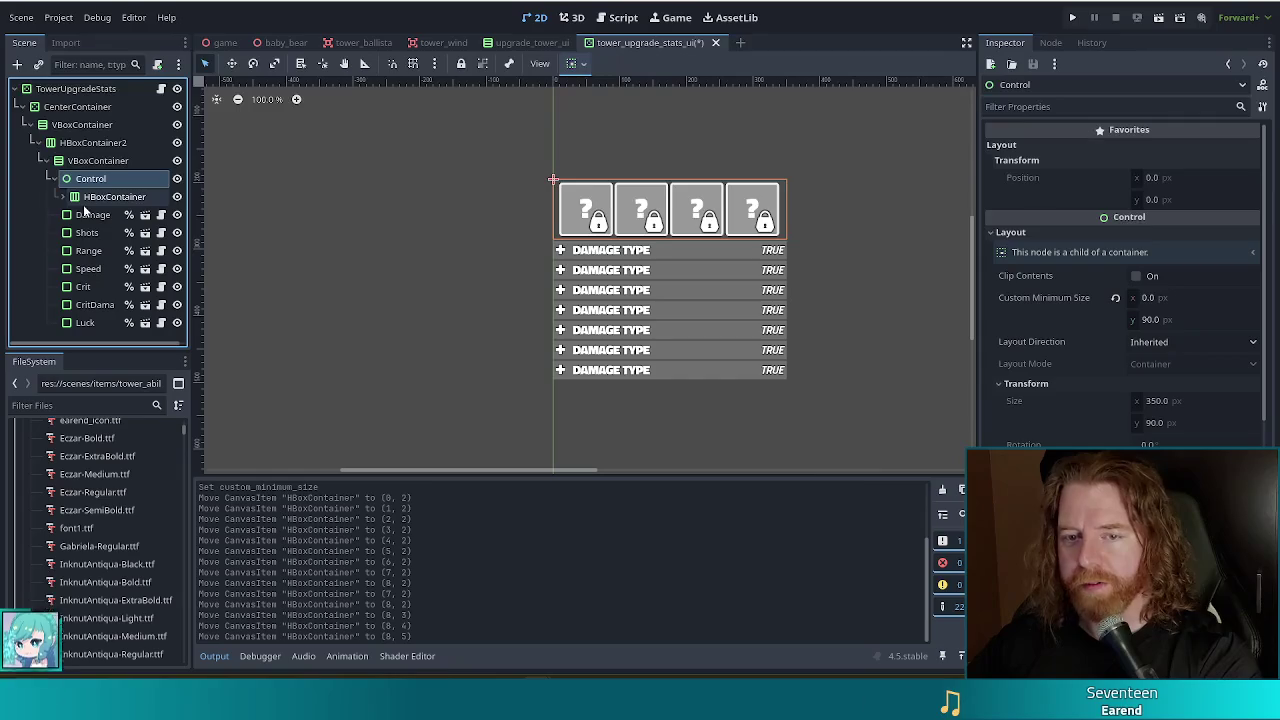
click(103, 197)
click(86, 179)
key(Down)
key(Right)
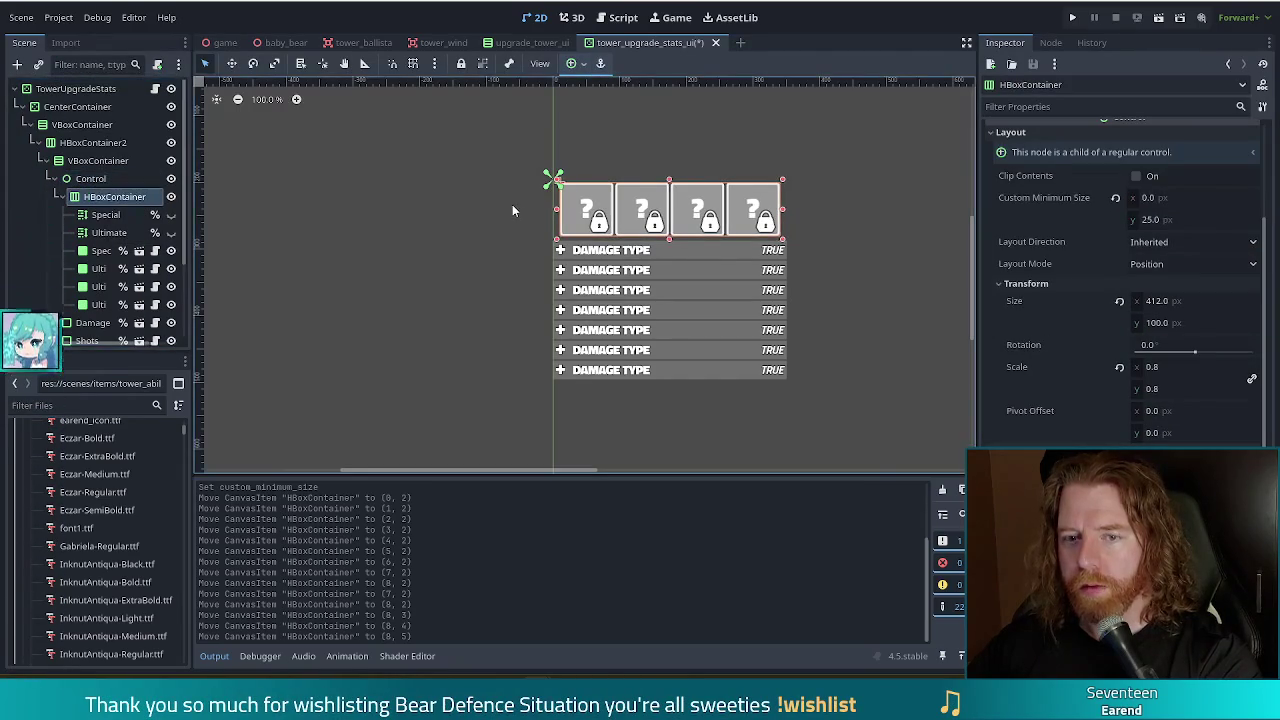
key(Right)
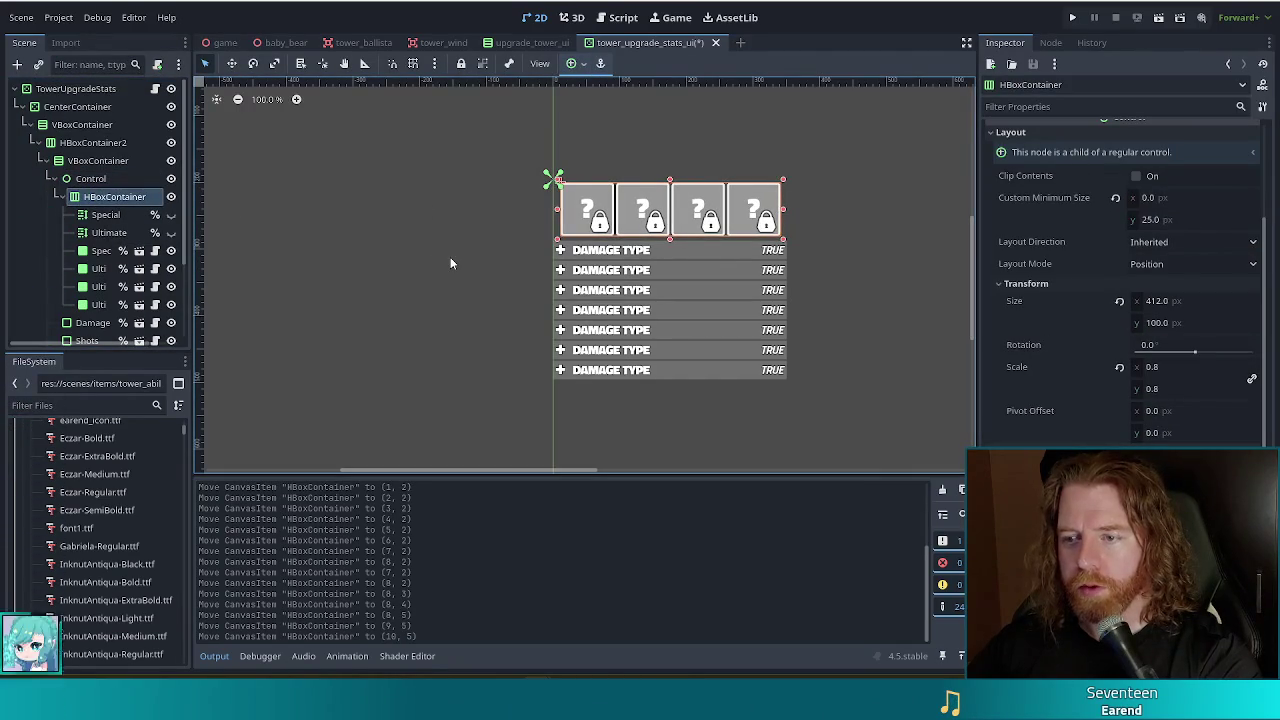
click(450, 258)
click(85, 198)
- Nudge the slot row one more pixel right, then bring up Create New Node for HBoxContainer
key(Right)
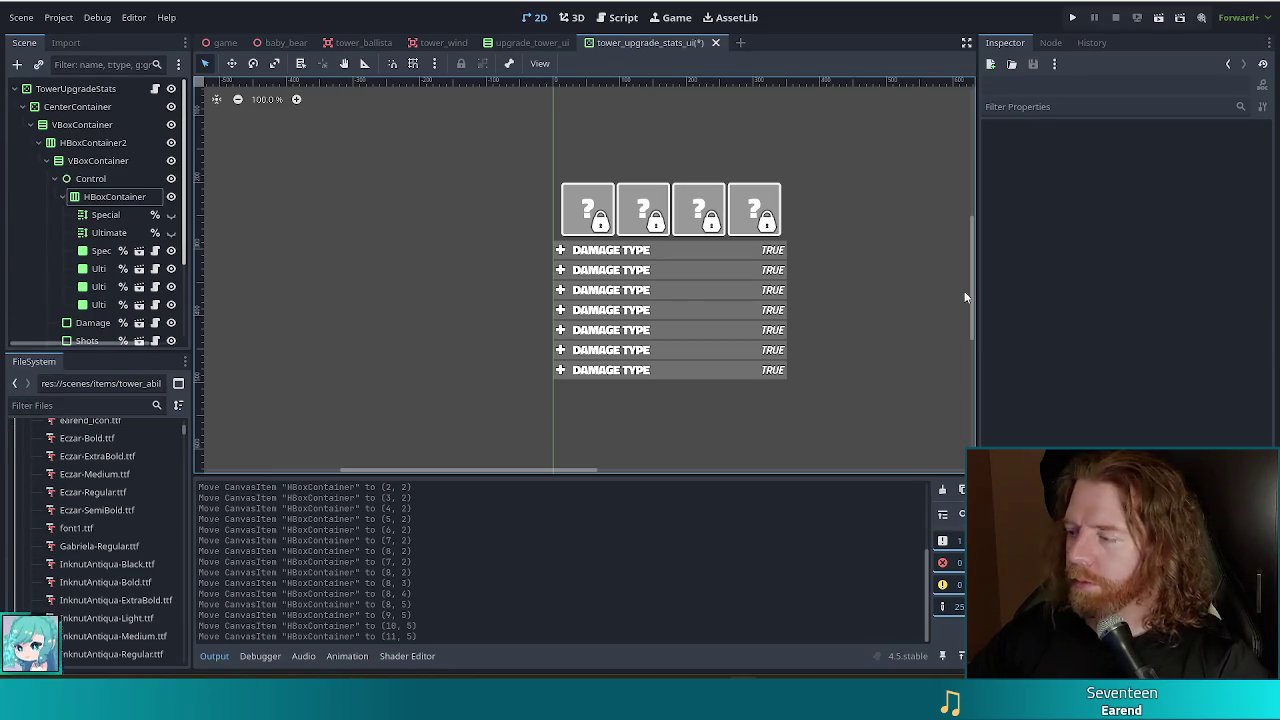
click(112, 197)
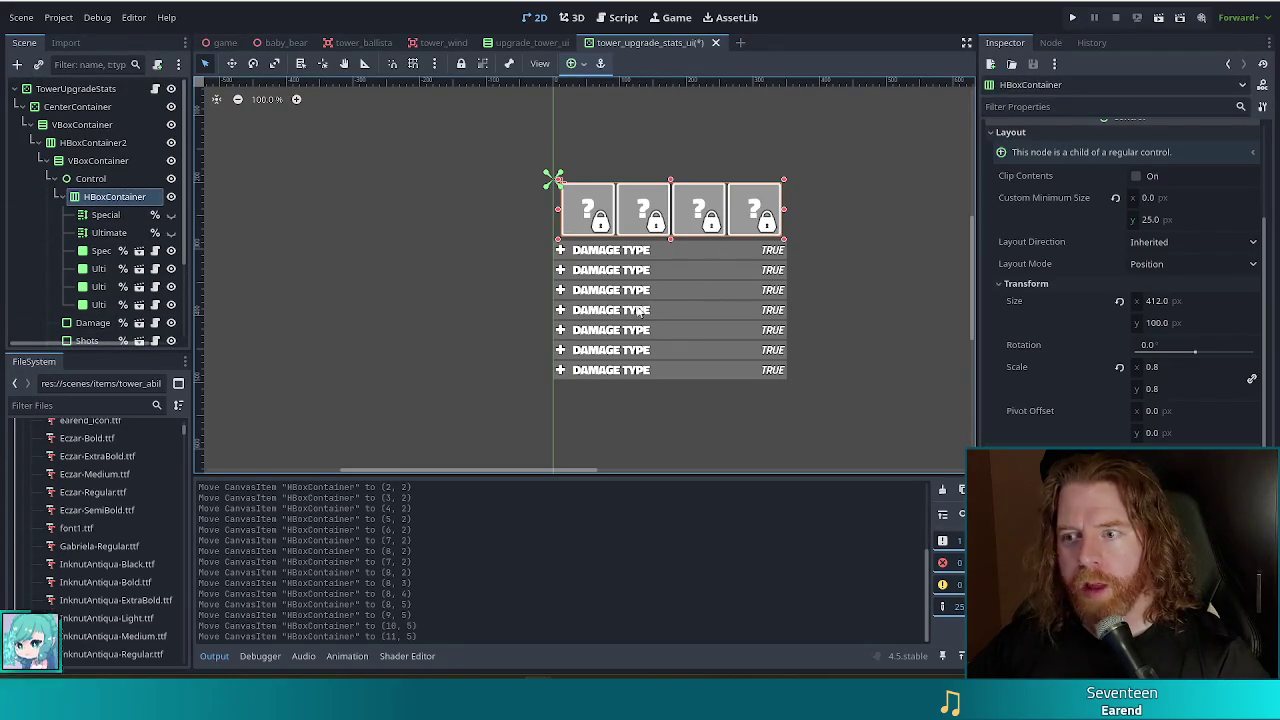
click(16, 64)
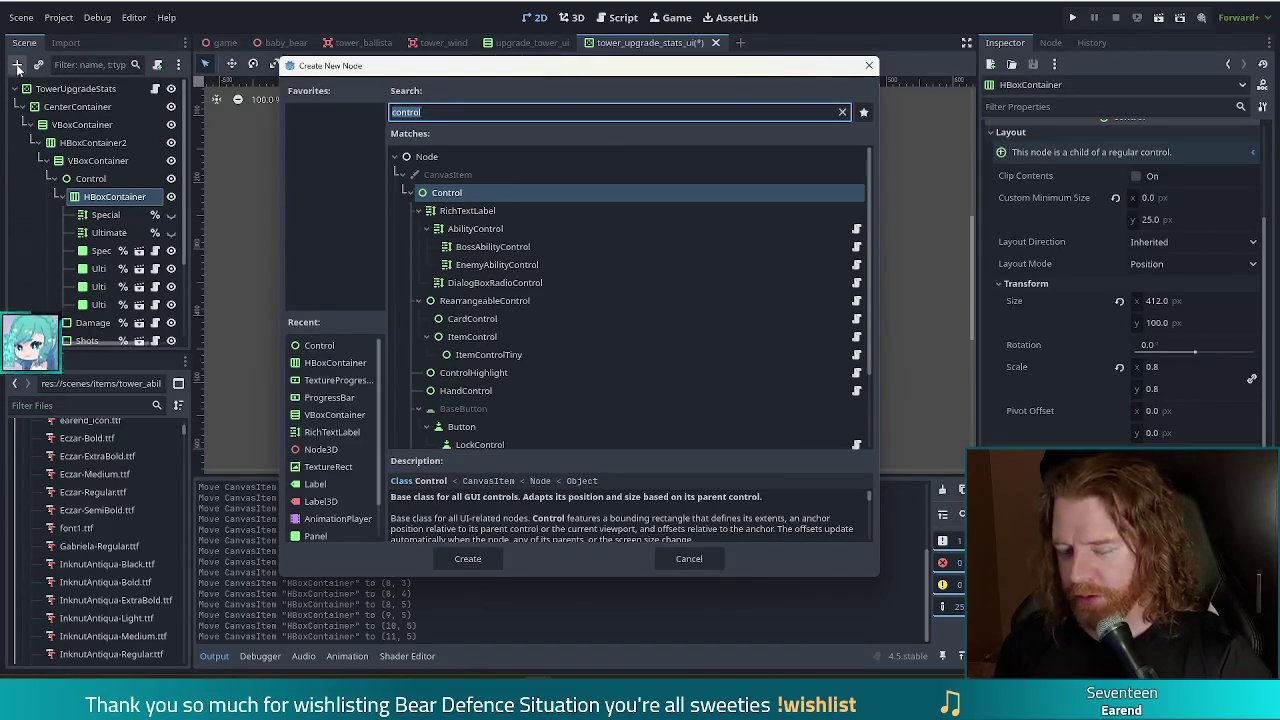
- Search 'textu', replace it with 'colo', and add a ColorRect under the slot row
text(text)
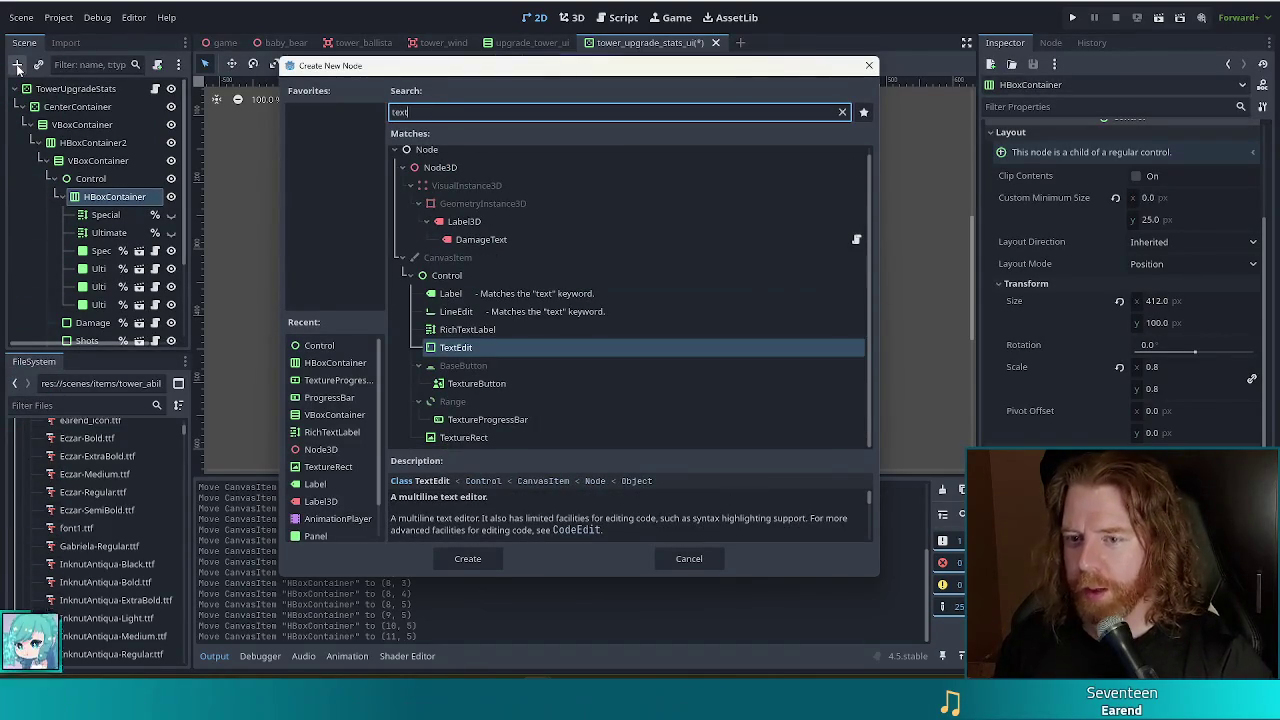
text(u)
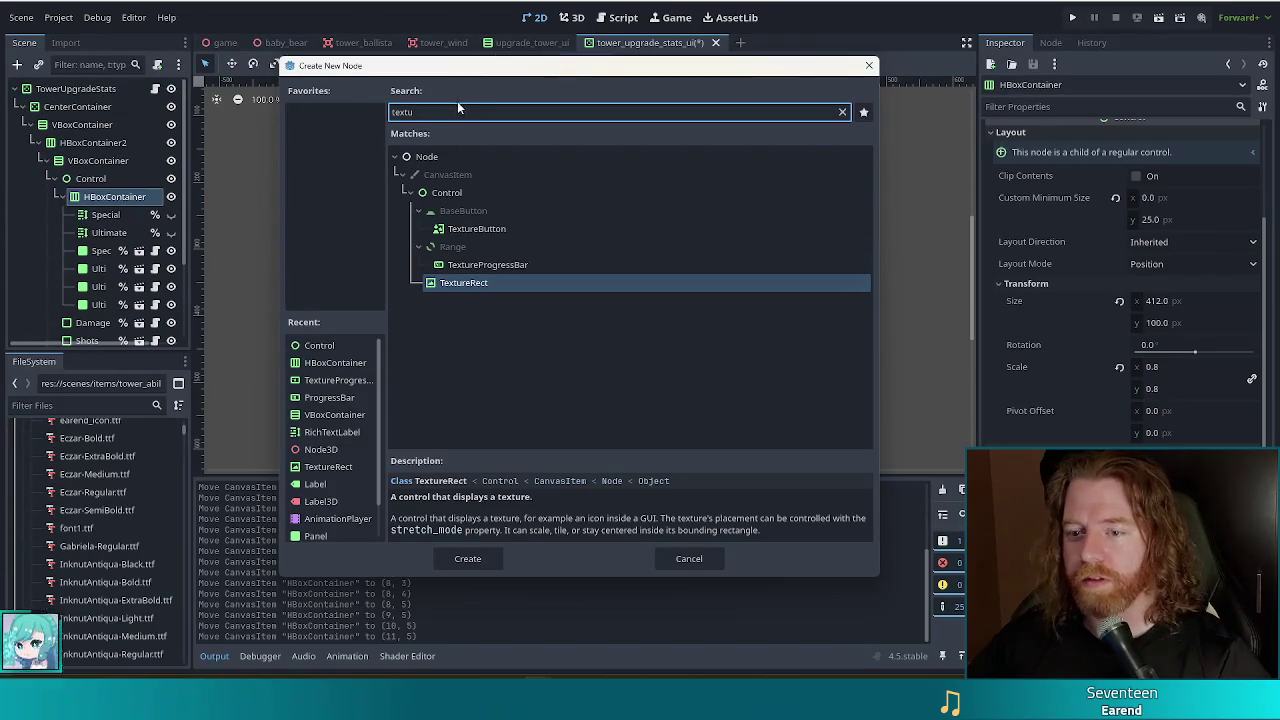
key(ctrl+a)
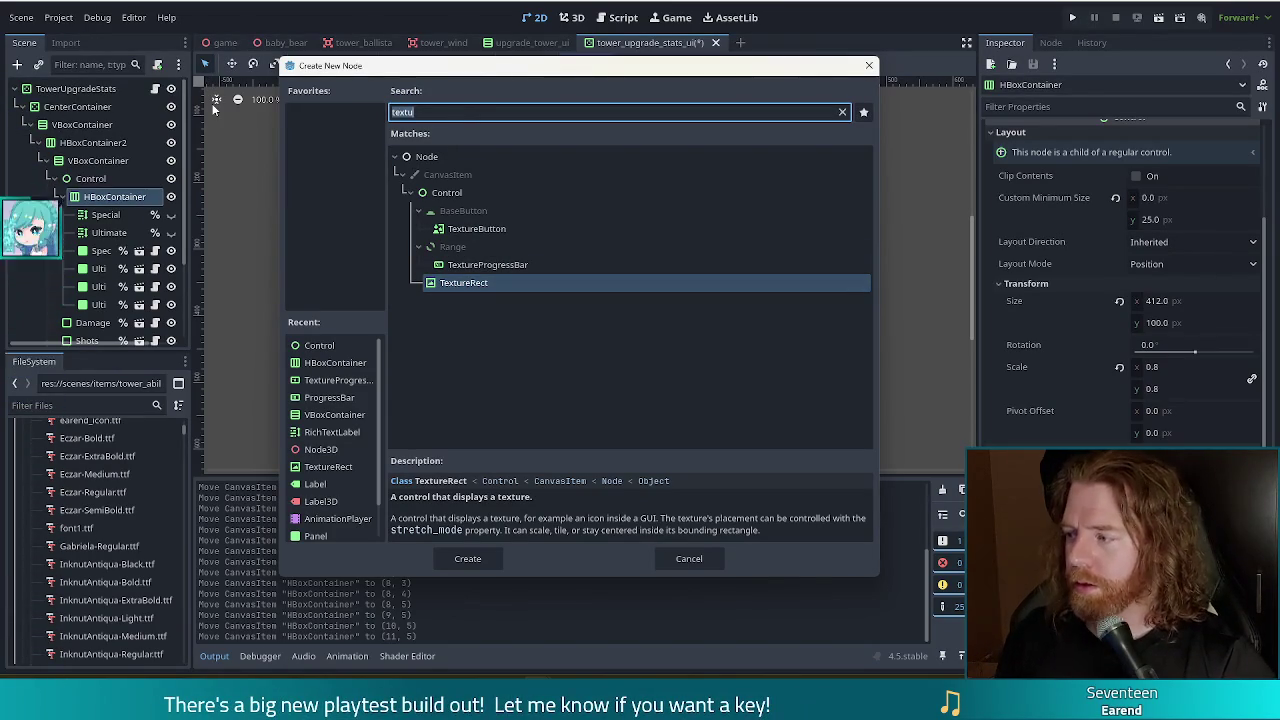
text(colo)
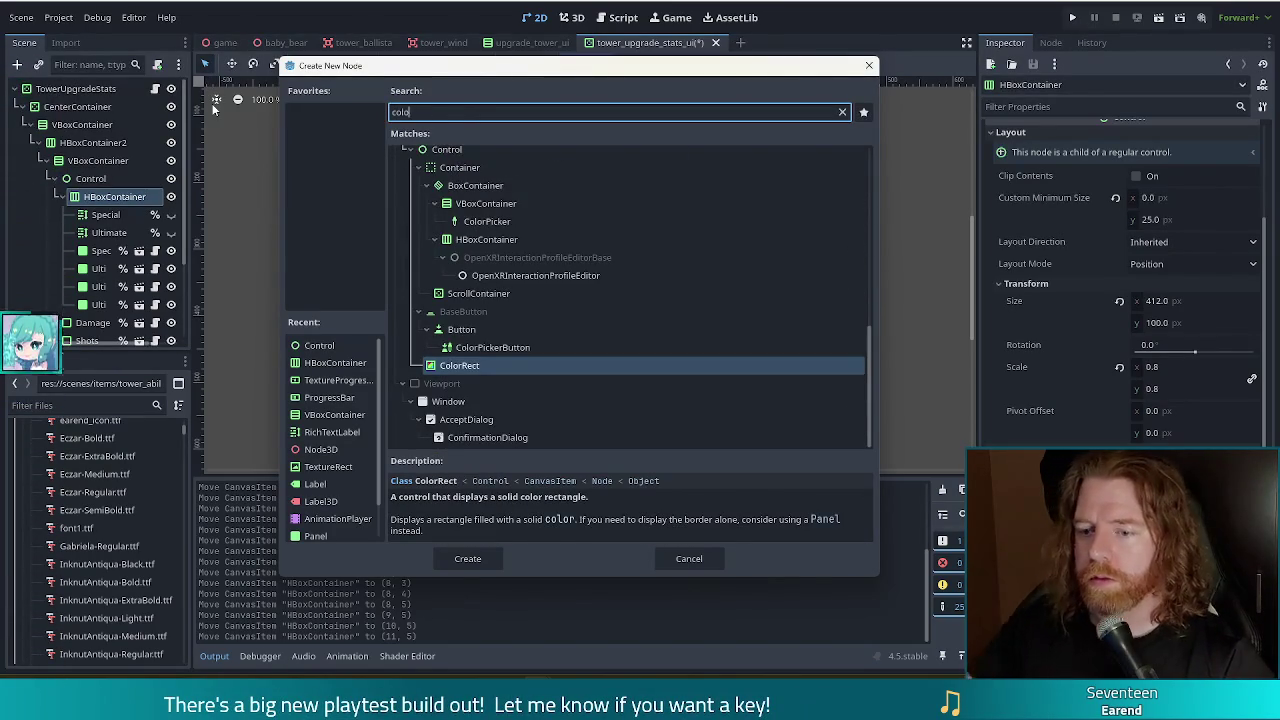
double_click(463, 362)
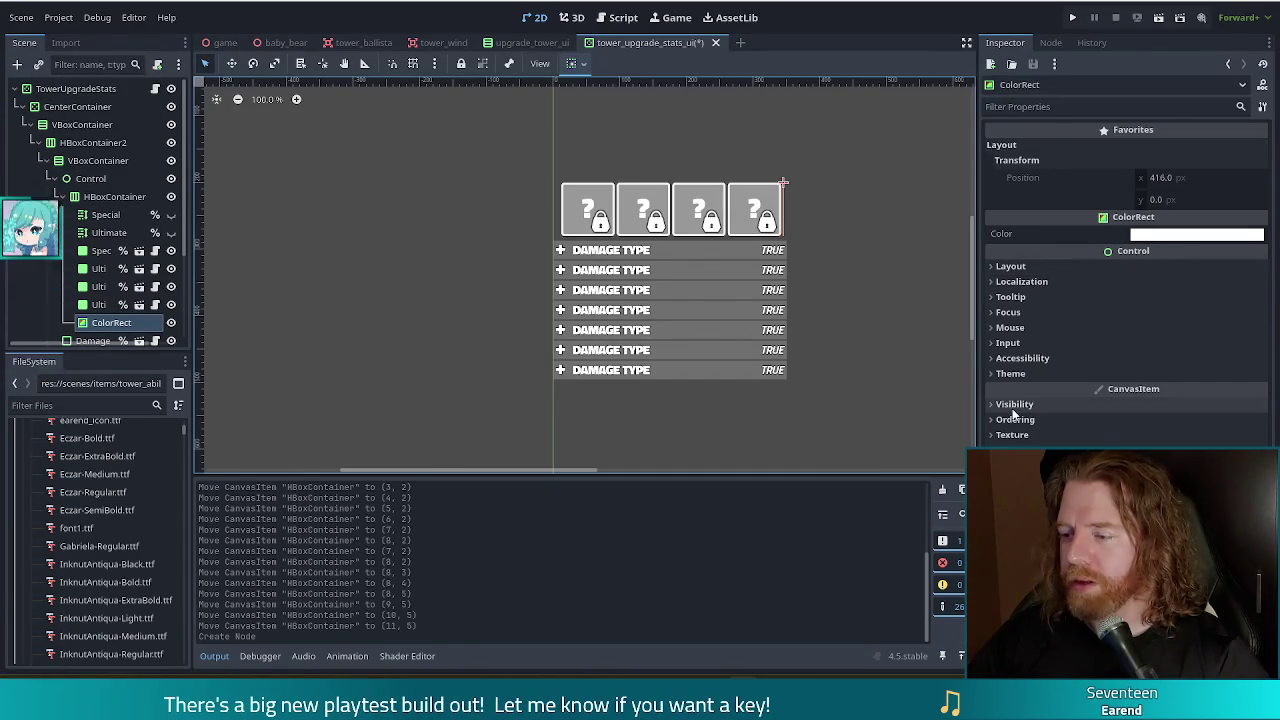
- Set the ColorRect's minimum width to 1 px and drag it between the Special and Ultimate slots
click(1010, 266)
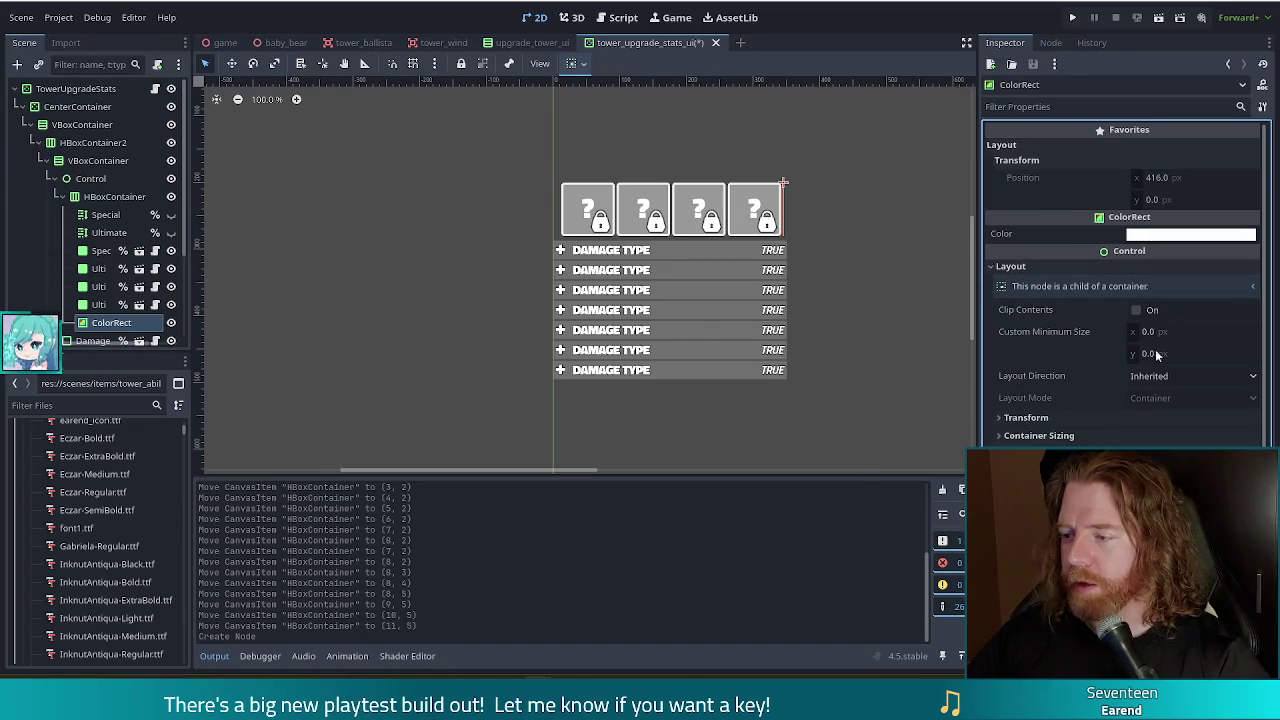
click(1163, 332)
text(1)
key(Return)
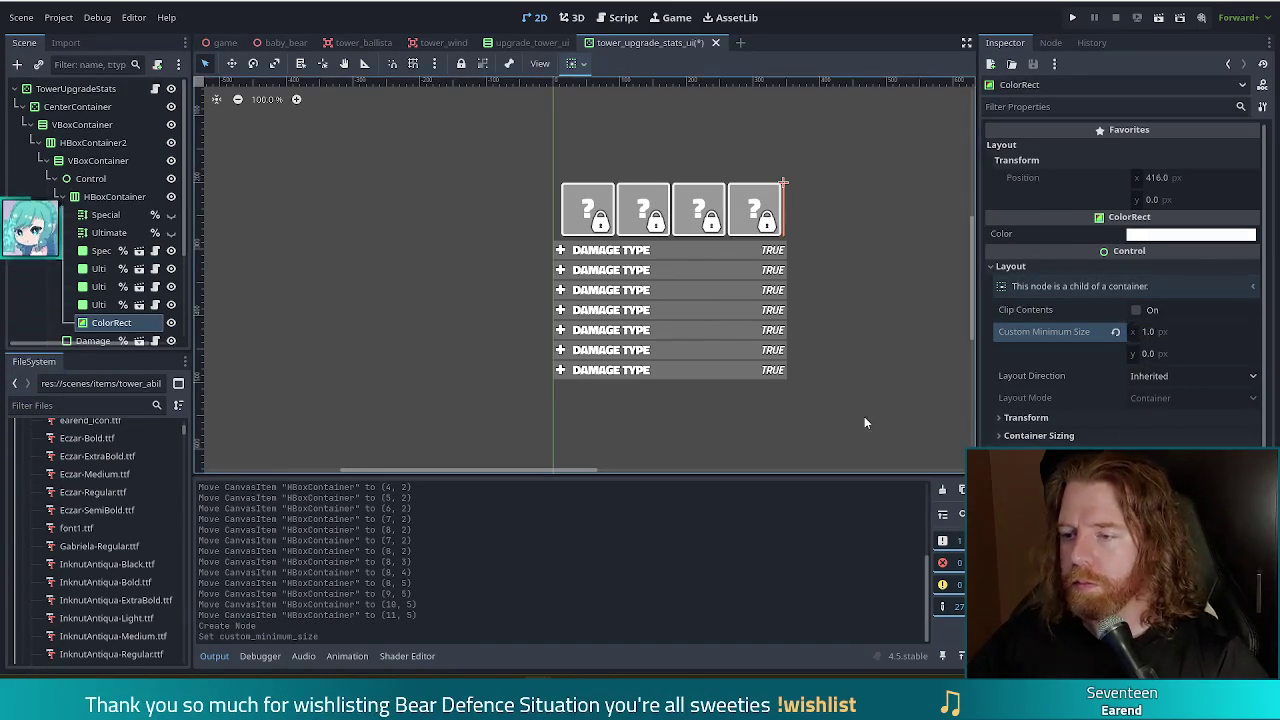
click(865, 423)
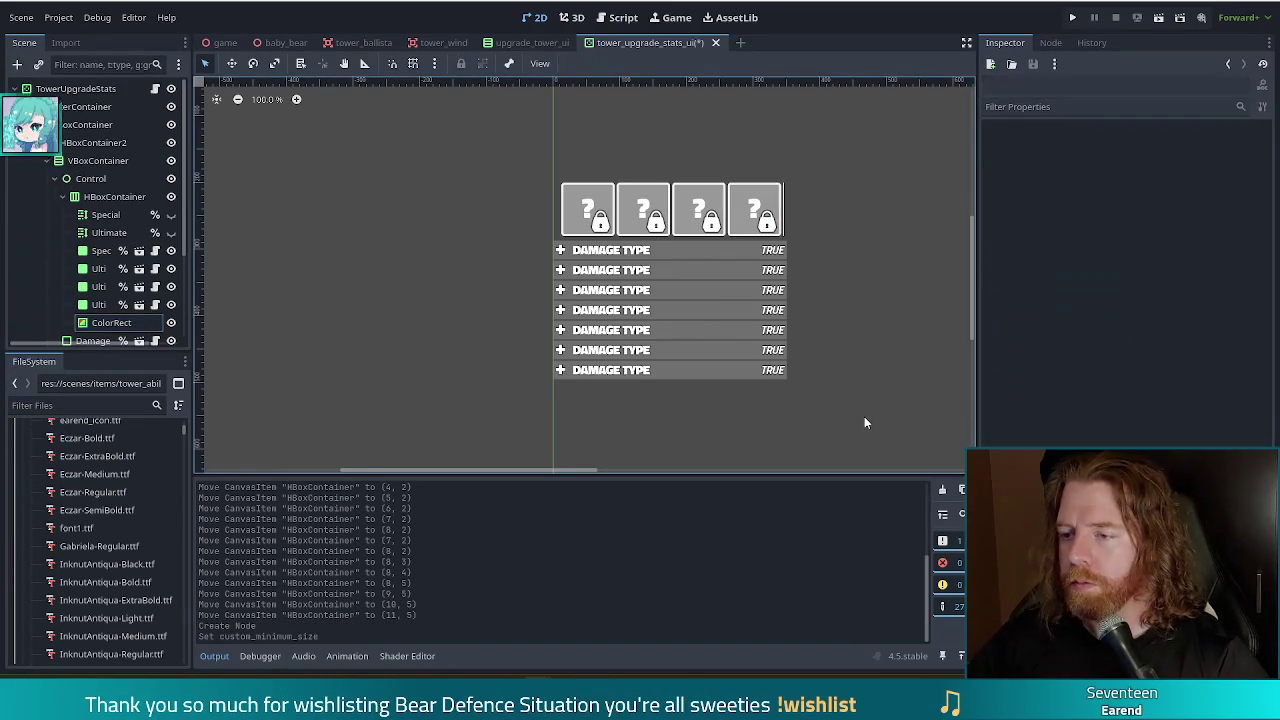
click(111, 322)
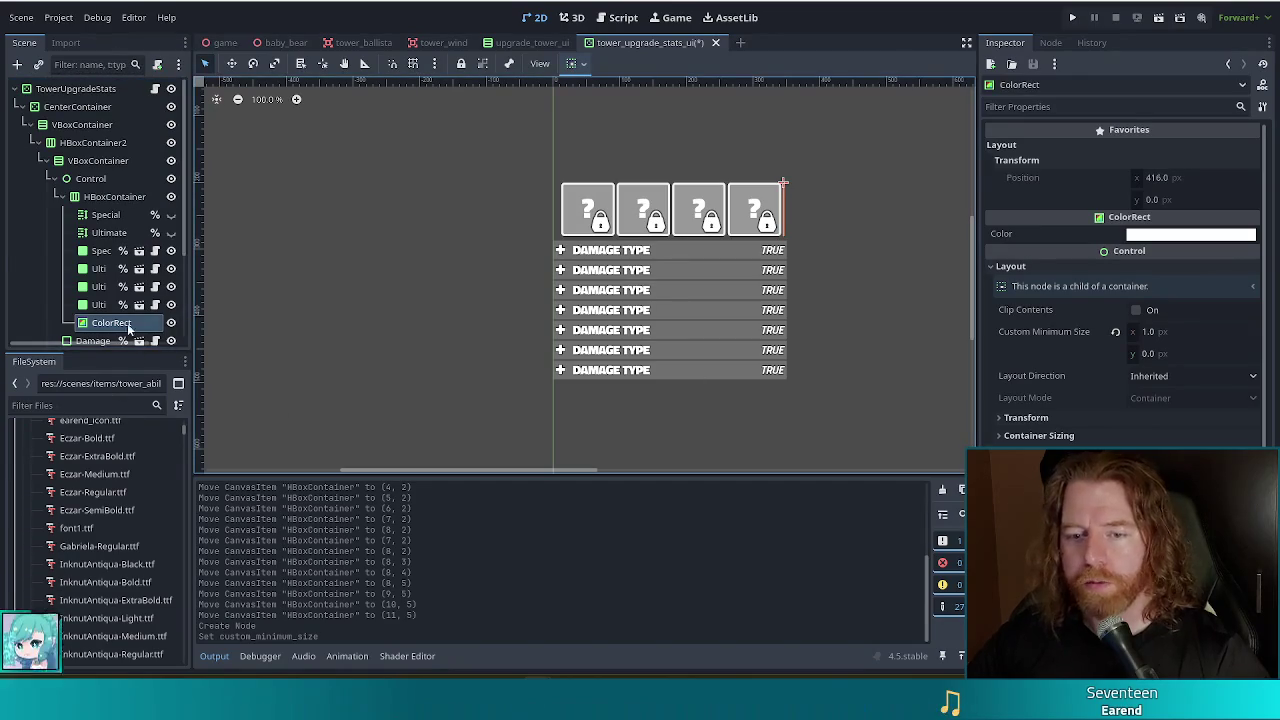
drag(126, 326, 116, 268)
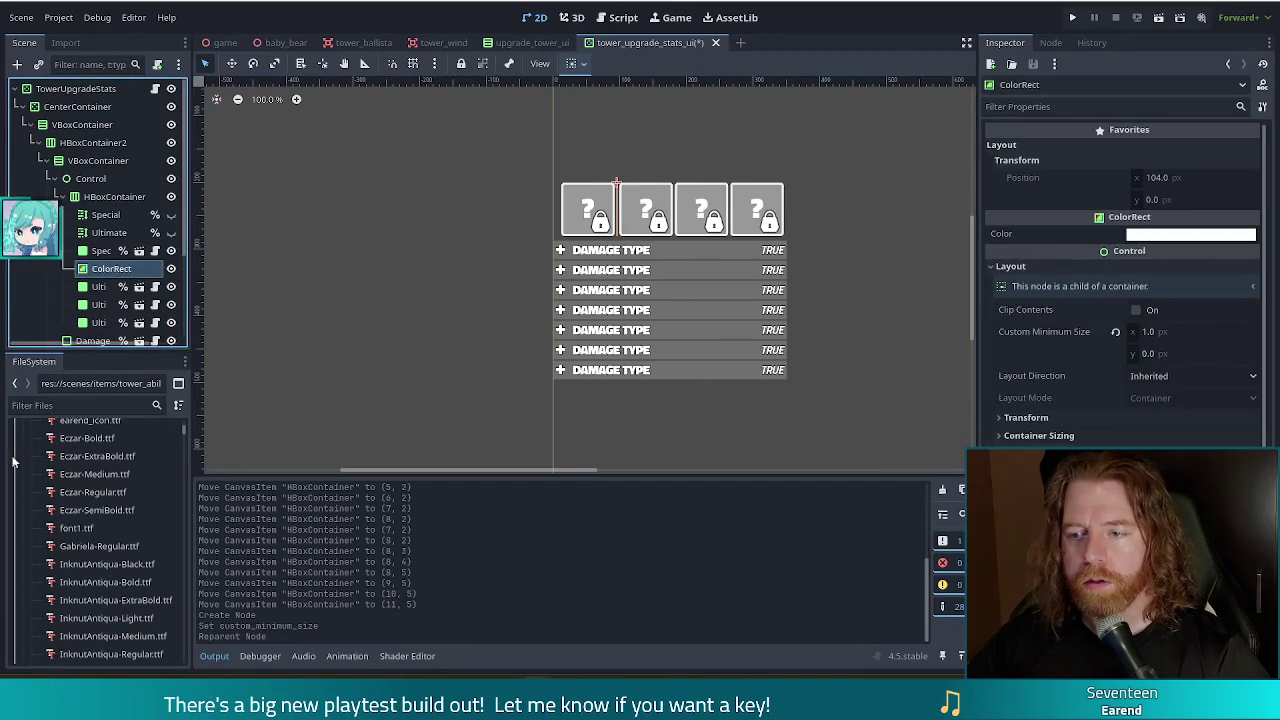
click(411, 416)
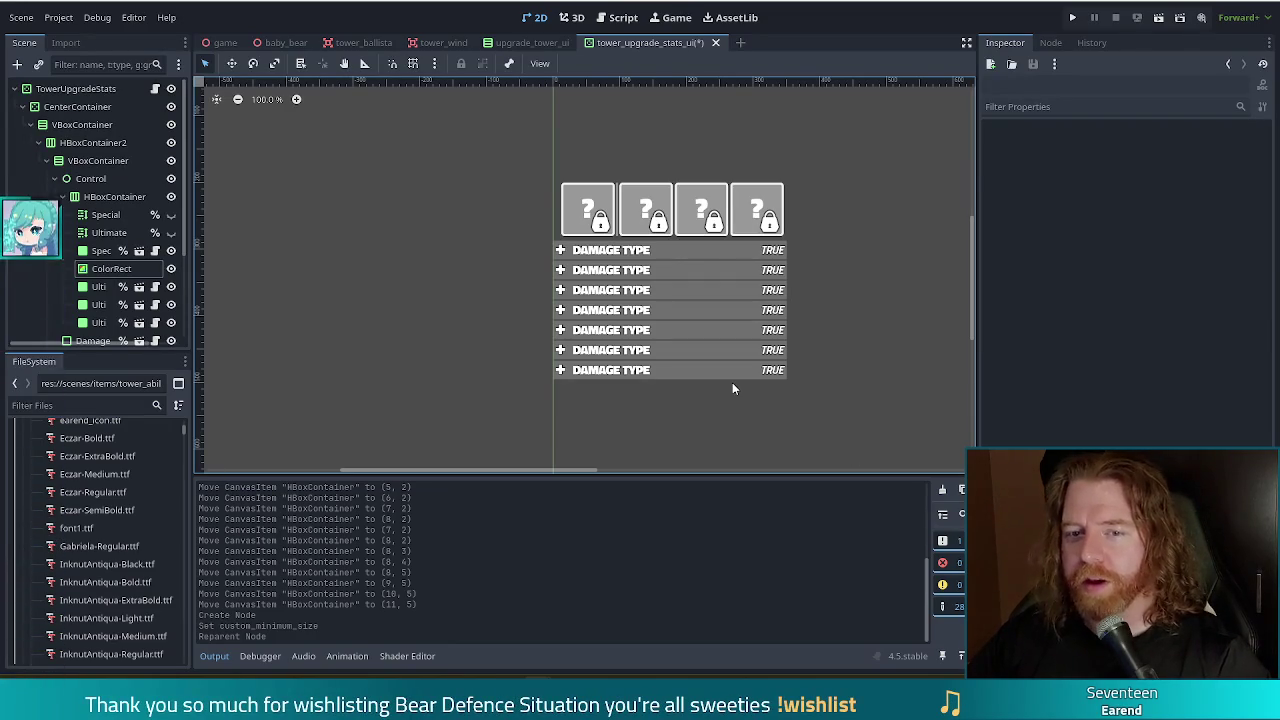
click(69, 128)
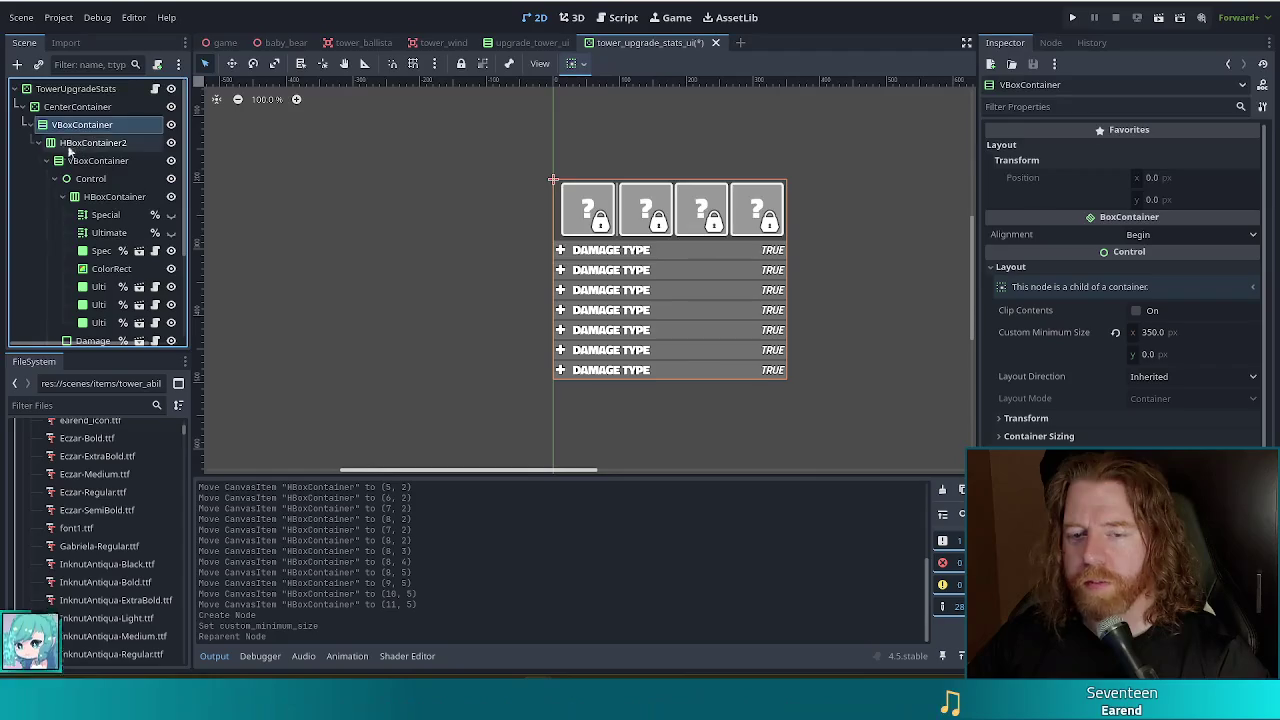
click(35, 148)
click(35, 144)
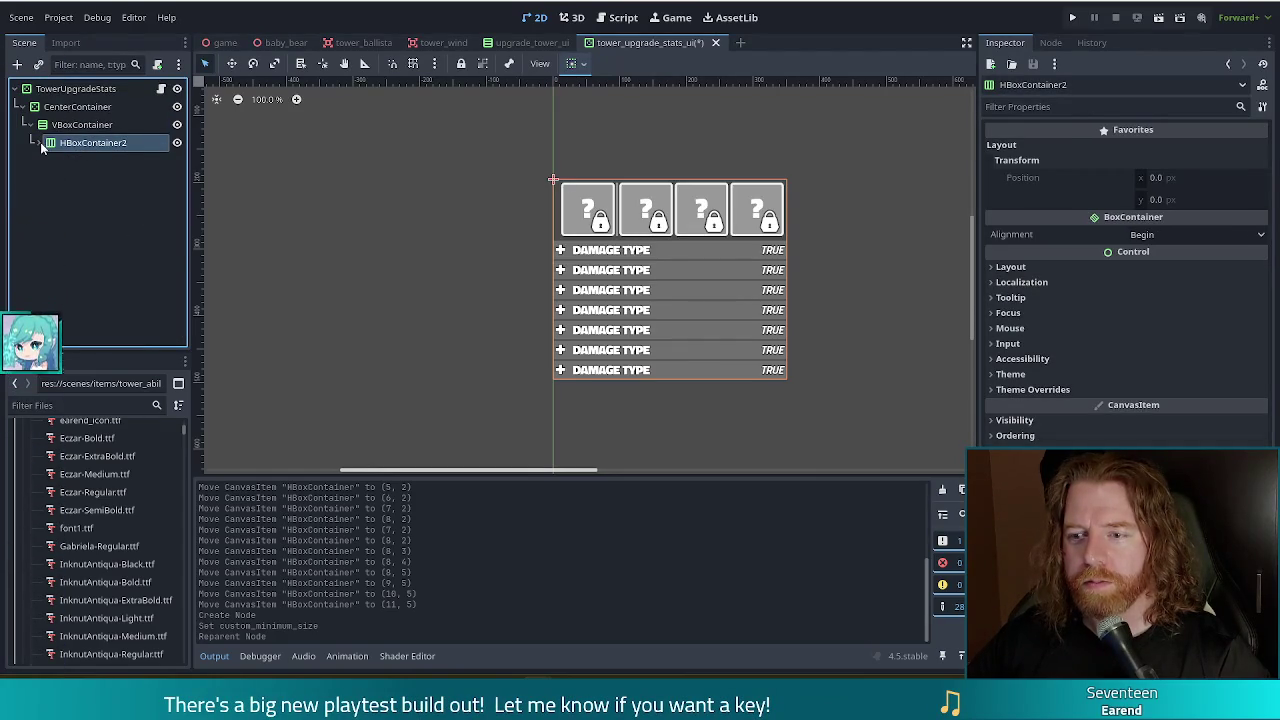
click(40, 145)
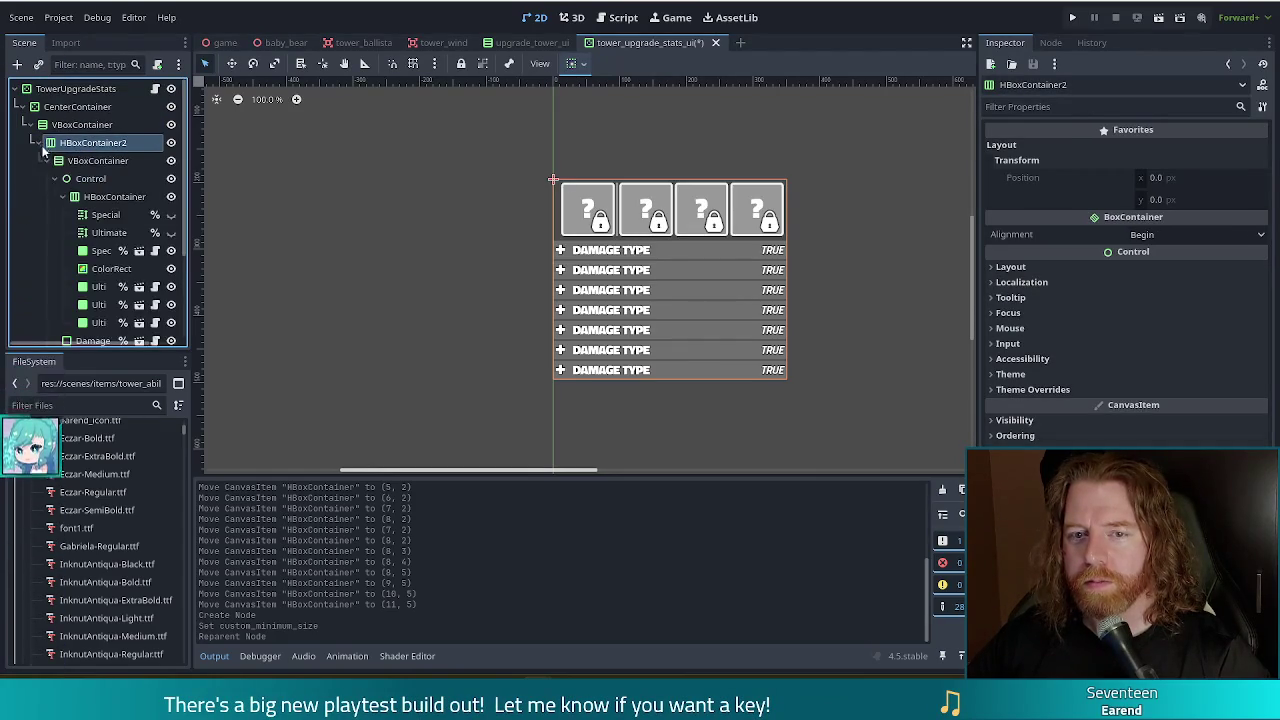
click(98, 163)
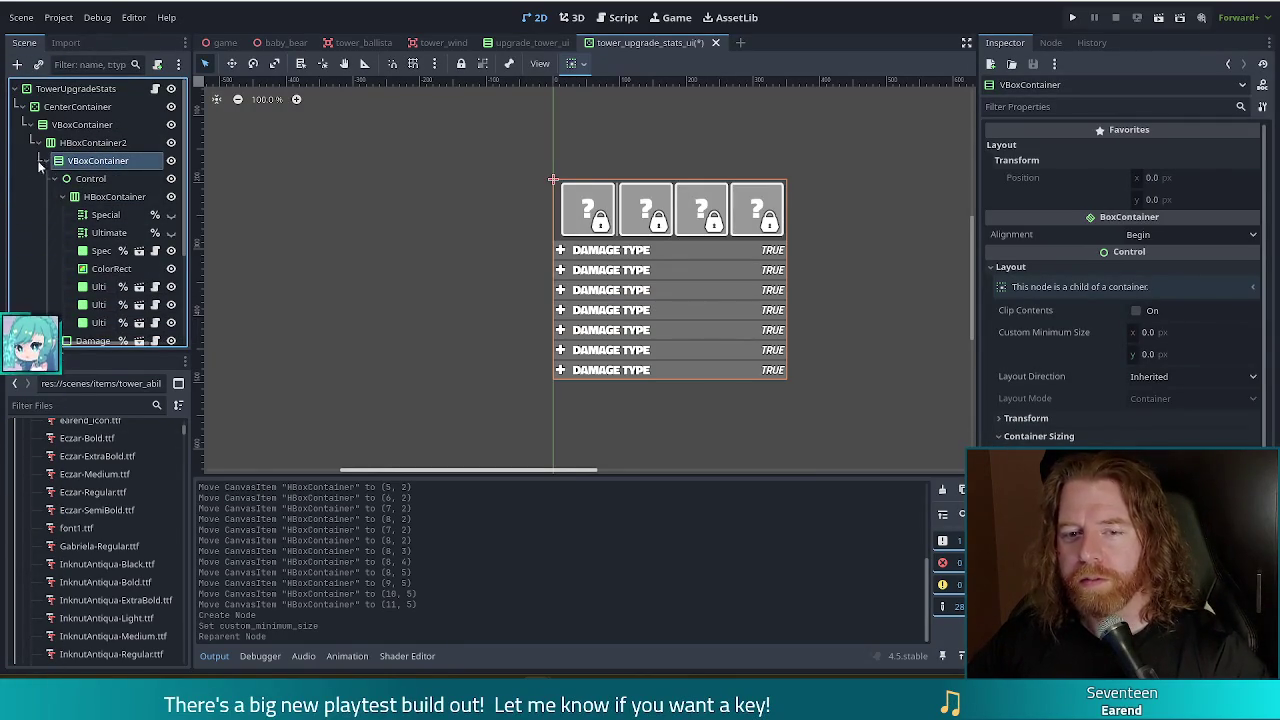
click(45, 142)
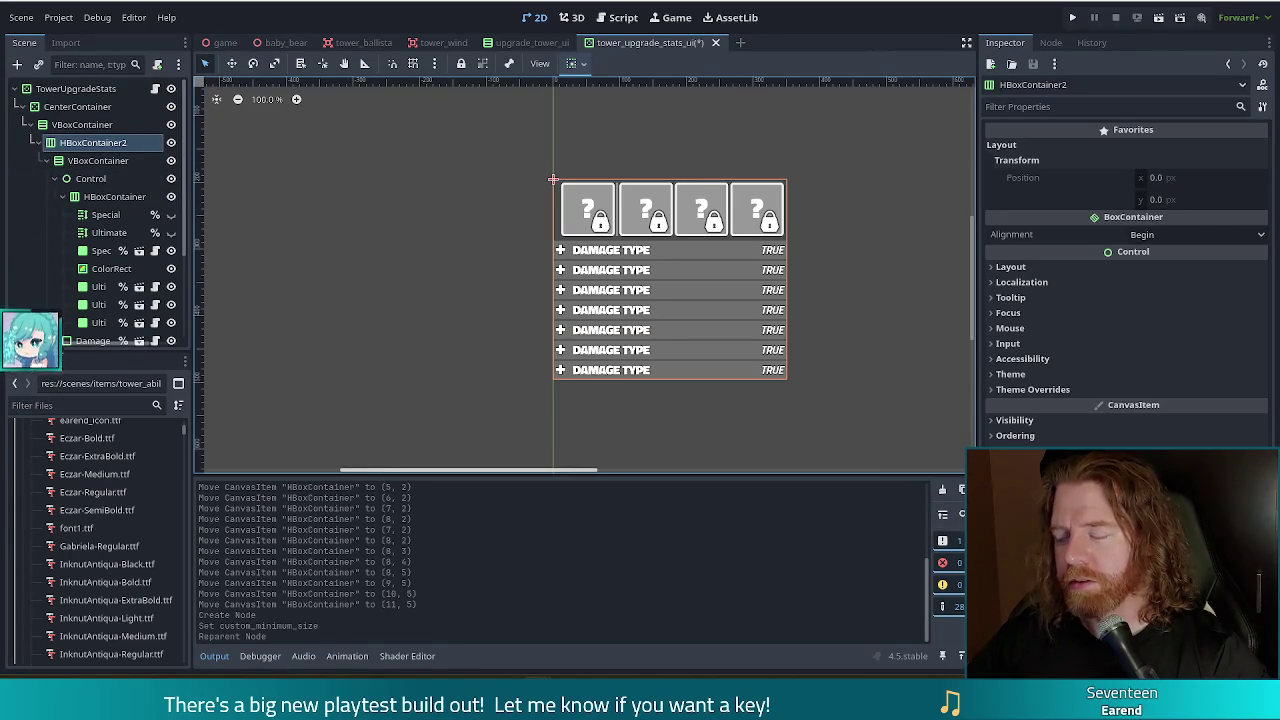
click(80, 160)
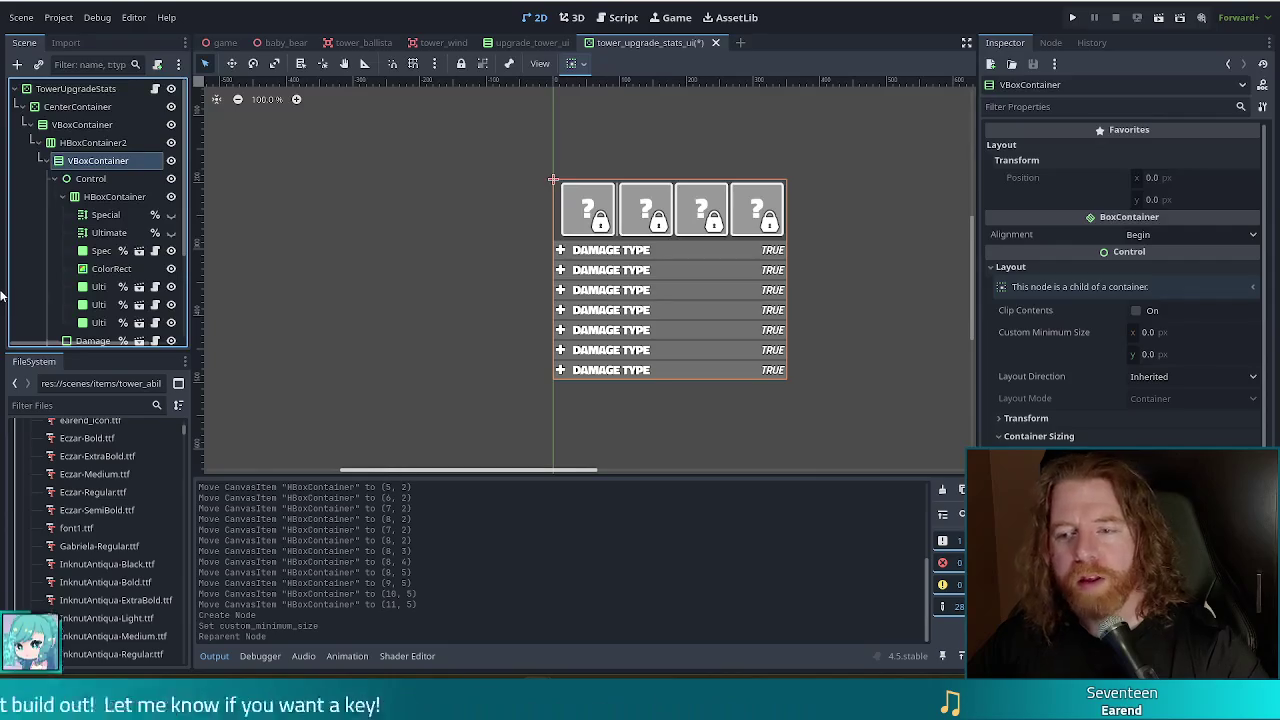
- Trial-move the inner VBoxContainer under CenterContainer, undo the reparent, and save the scene
drag(98, 162, 79, 110)
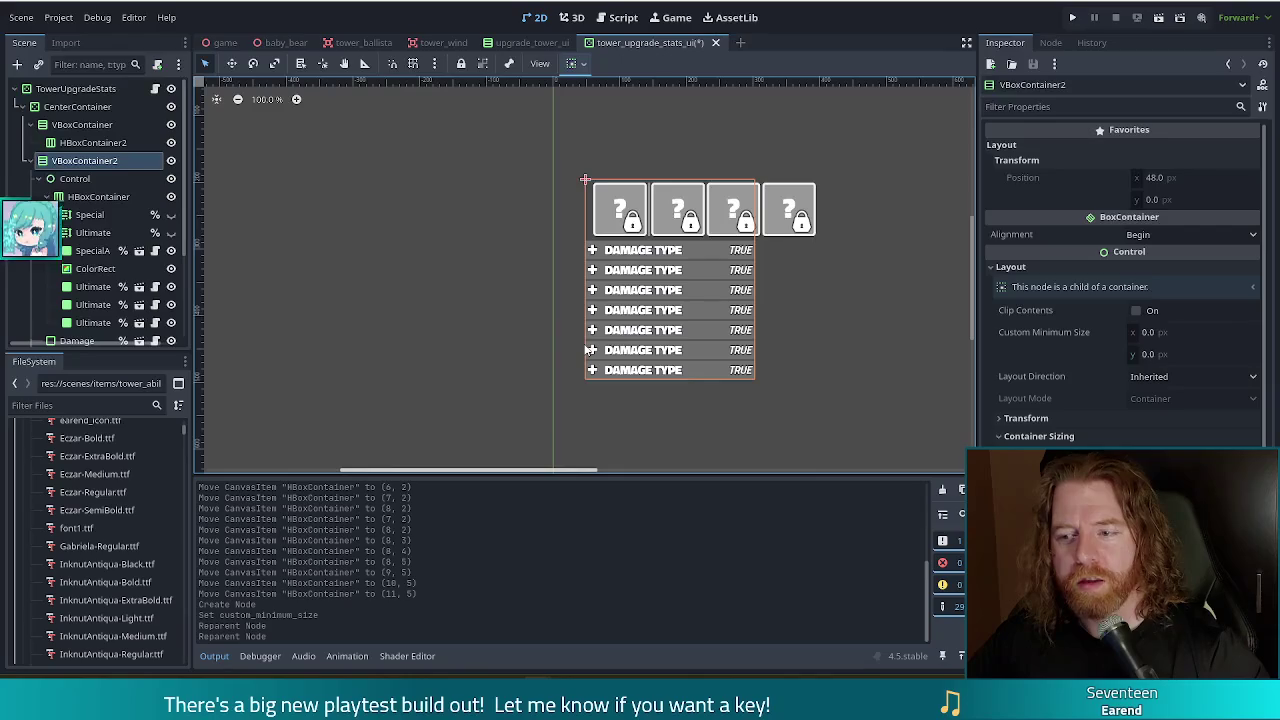
key(ctrl+z)
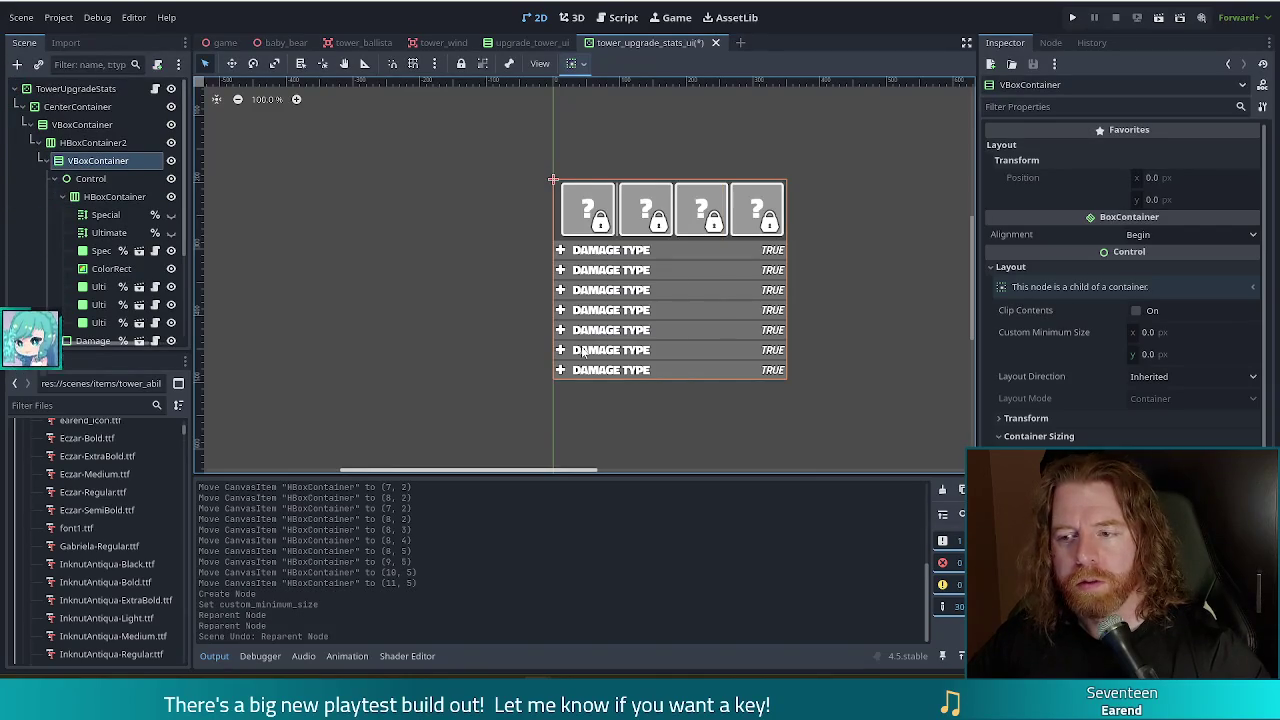
key(ctrl+s)
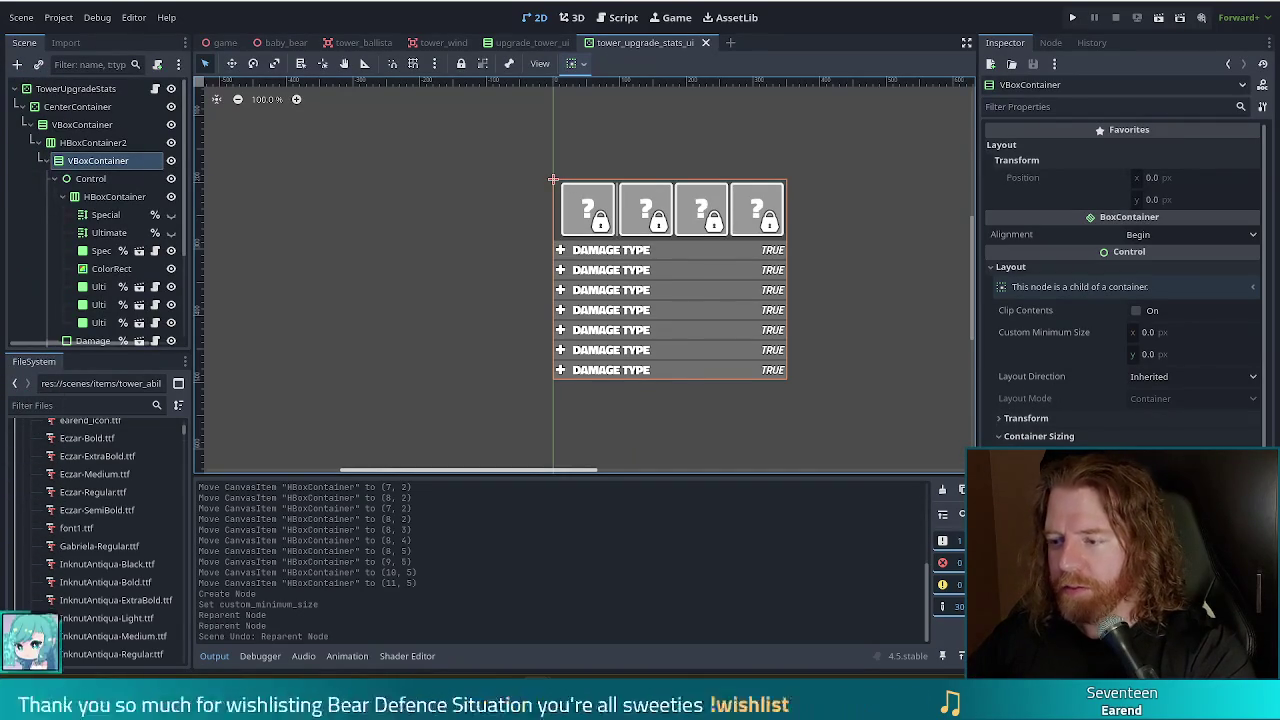
- Set the stats VBoxContainer's Custom Minimum Size to 350 × 300
scroll(1125, 300, down, 5)
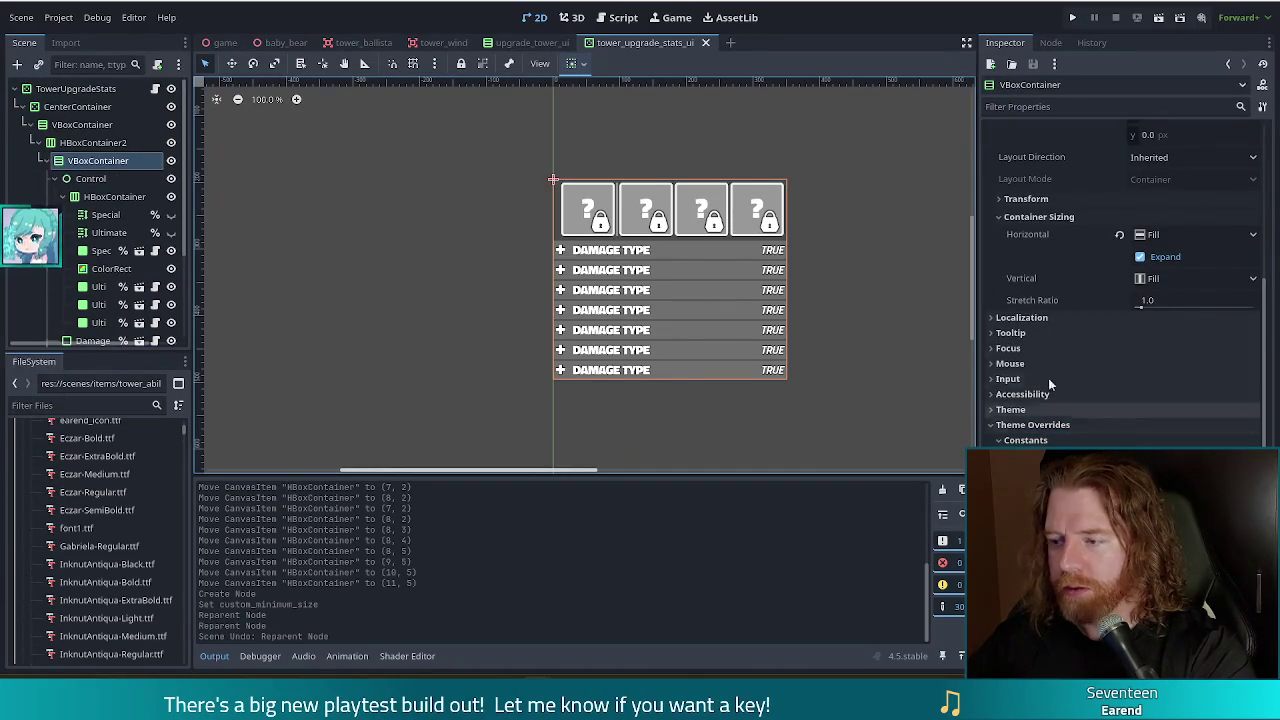
scroll(1046, 380, up, 5)
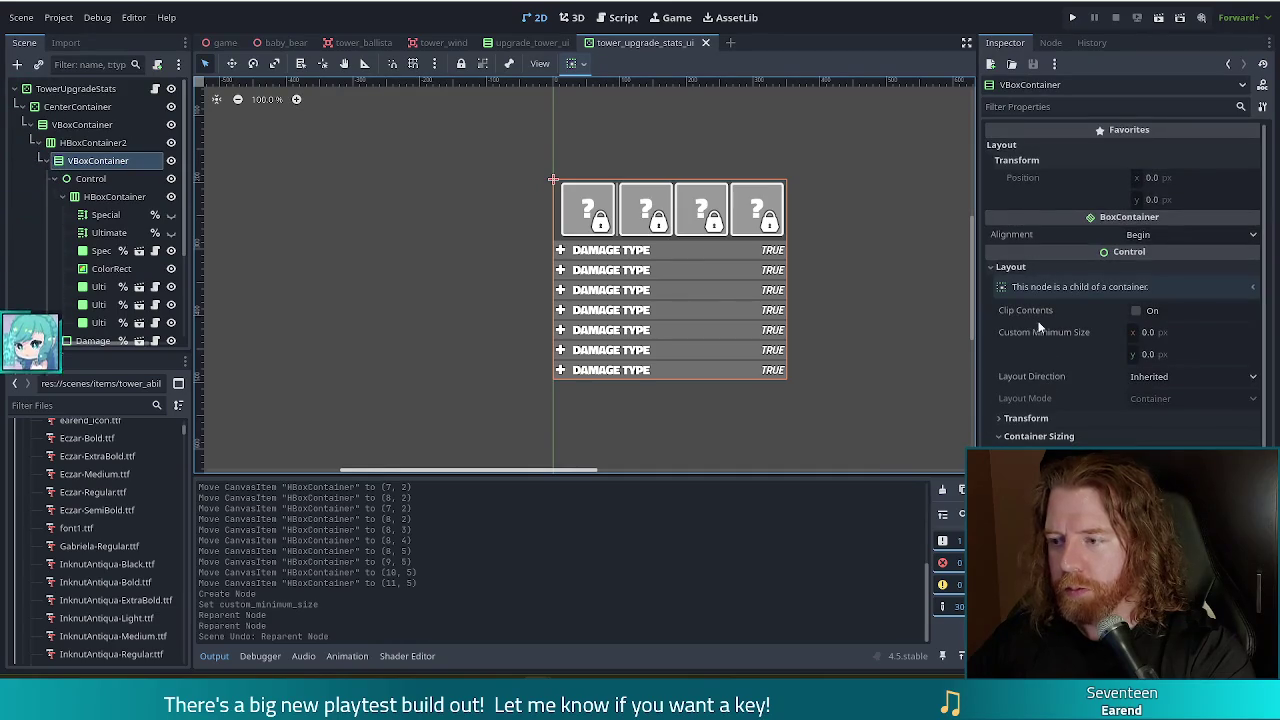
click(1030, 418)
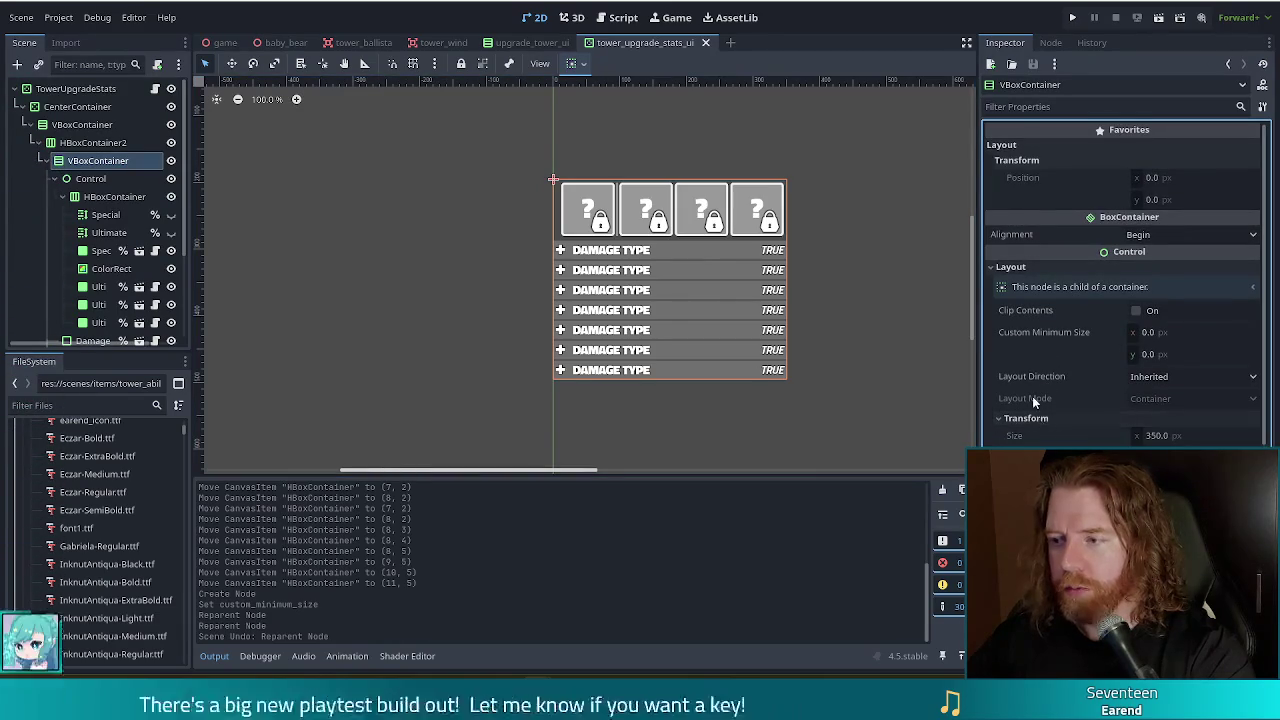
click(1166, 331)
text(350)
key(Tab)
text(300)
key(Return)
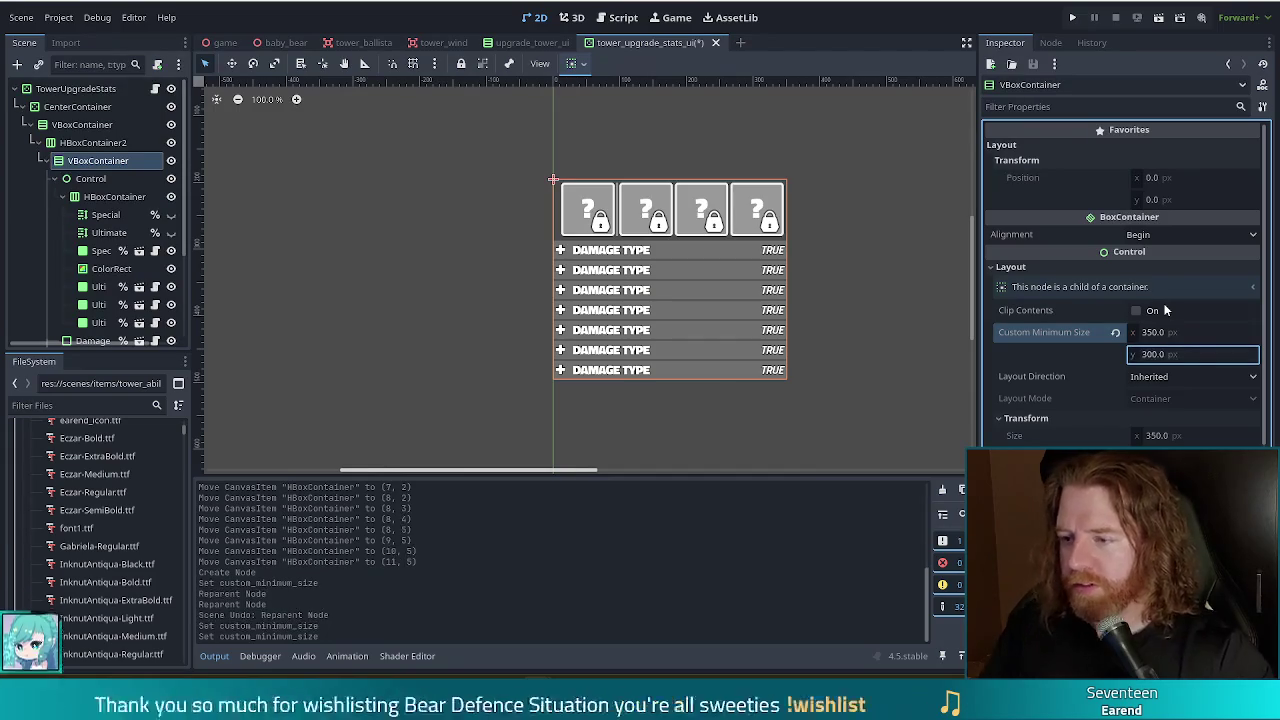
- Reparent the VBoxContainer directly under CenterContainer, then hide the old VBoxContainer and HBoxContainer2
drag(80, 165, 70, 116)
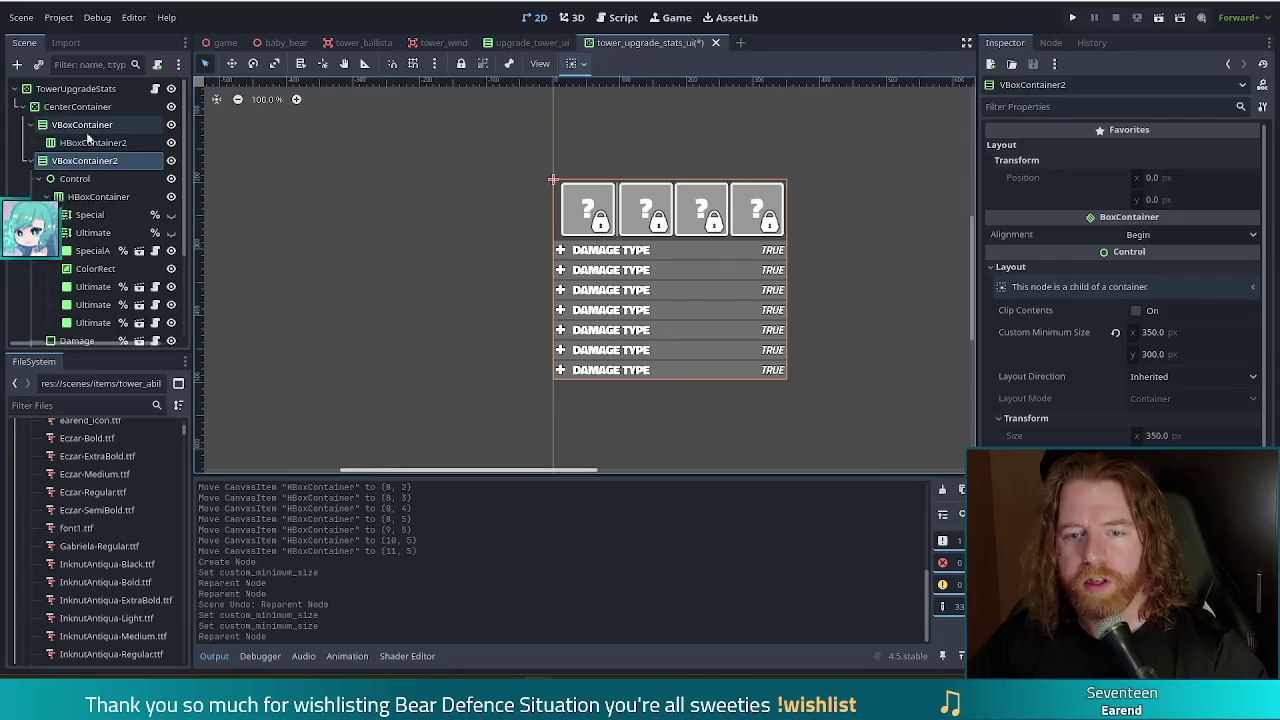
click(171, 124)
click(171, 142)
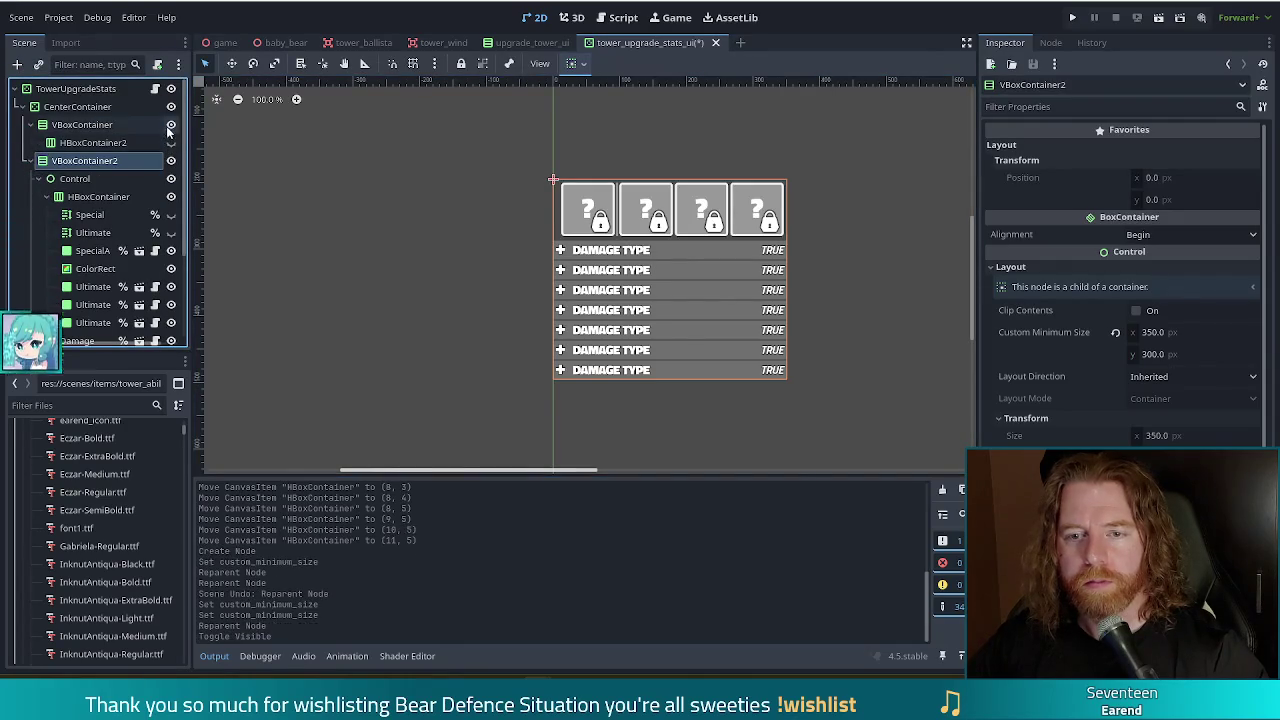
- Save the tower_upgrade_stats_ui scene and run the project to test the panel
key(ctrl+s)
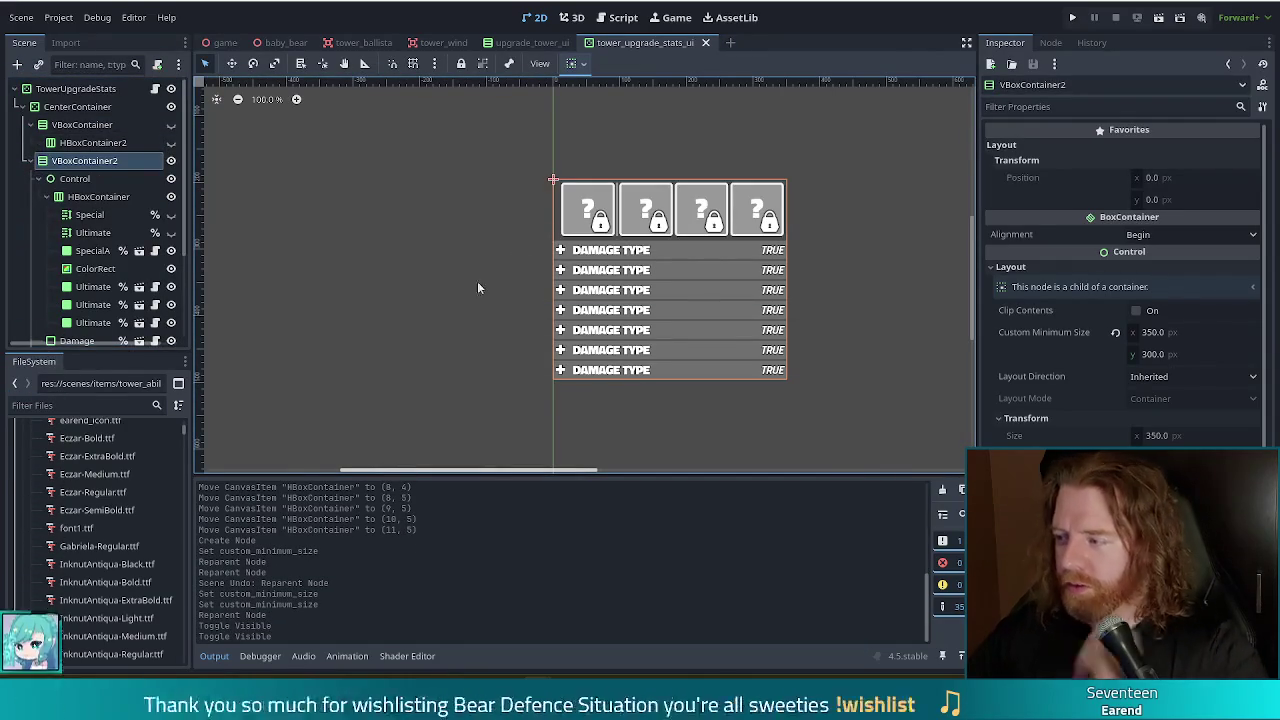
click(1070, 16)
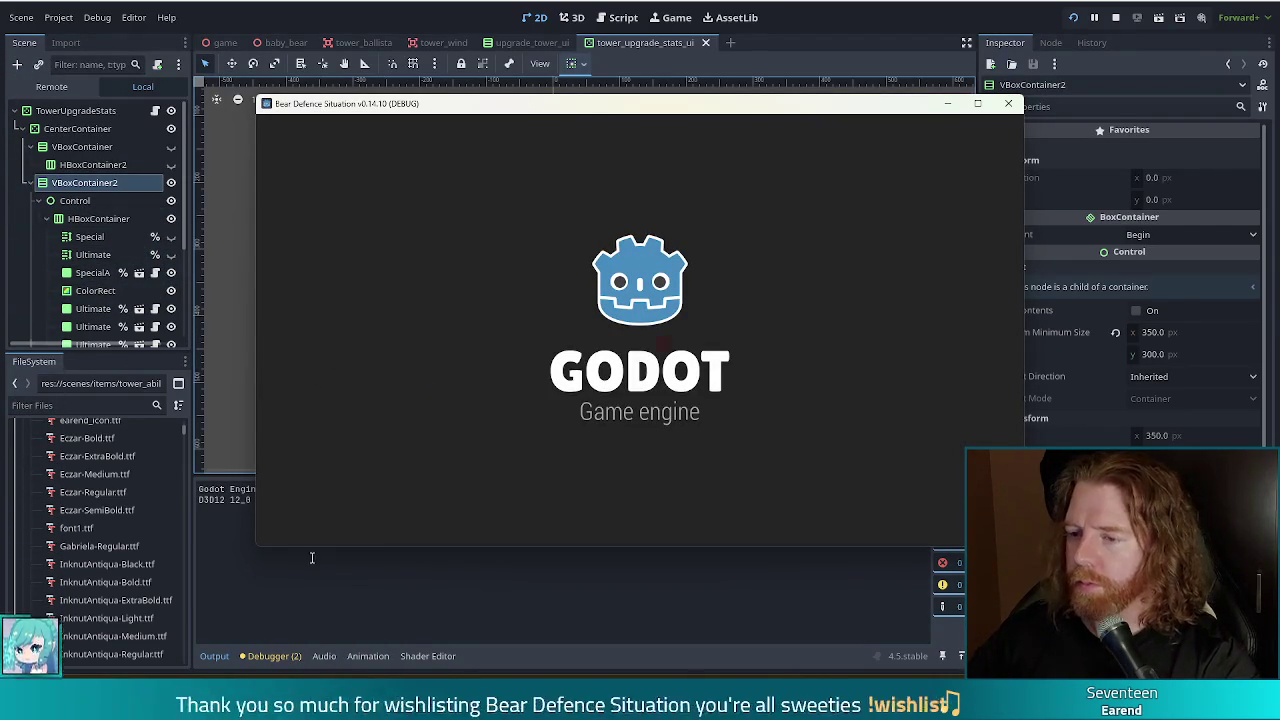
- Start a new game, run the 'upgrade' console command, and pick the K clover card for the Ballista Tower panel
click(447, 336)
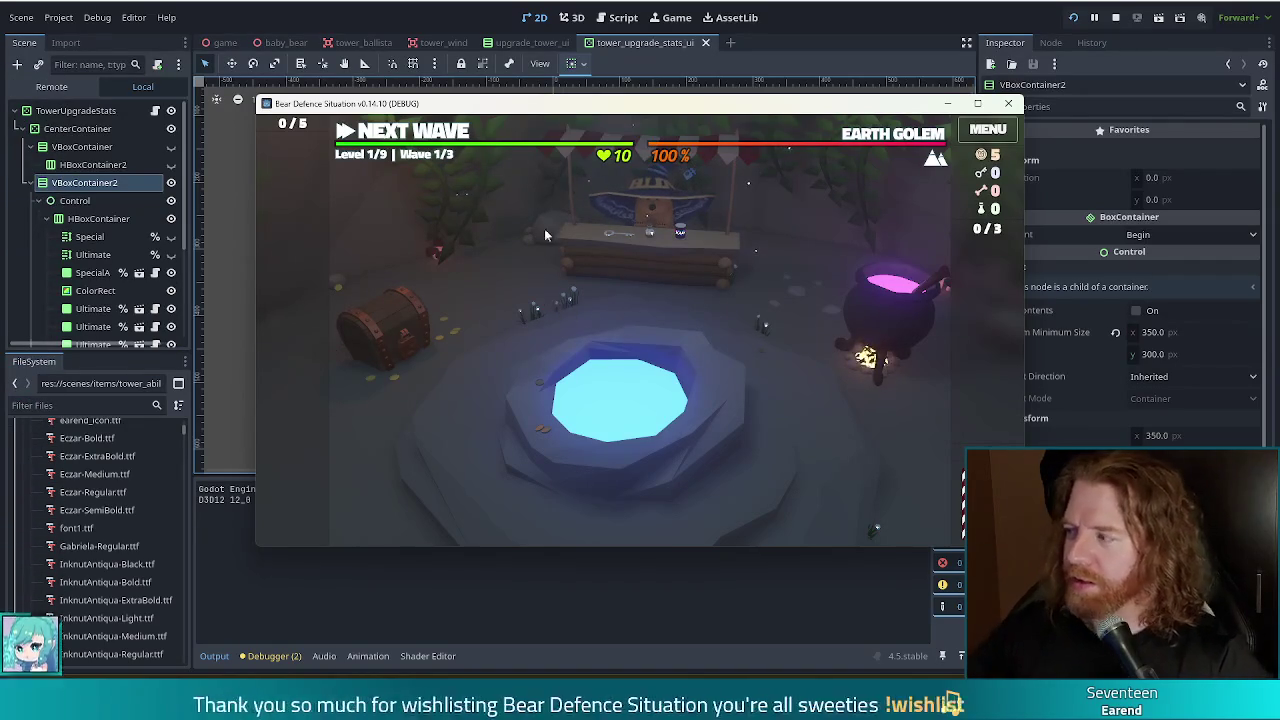
drag(659, 110, 611, 95)
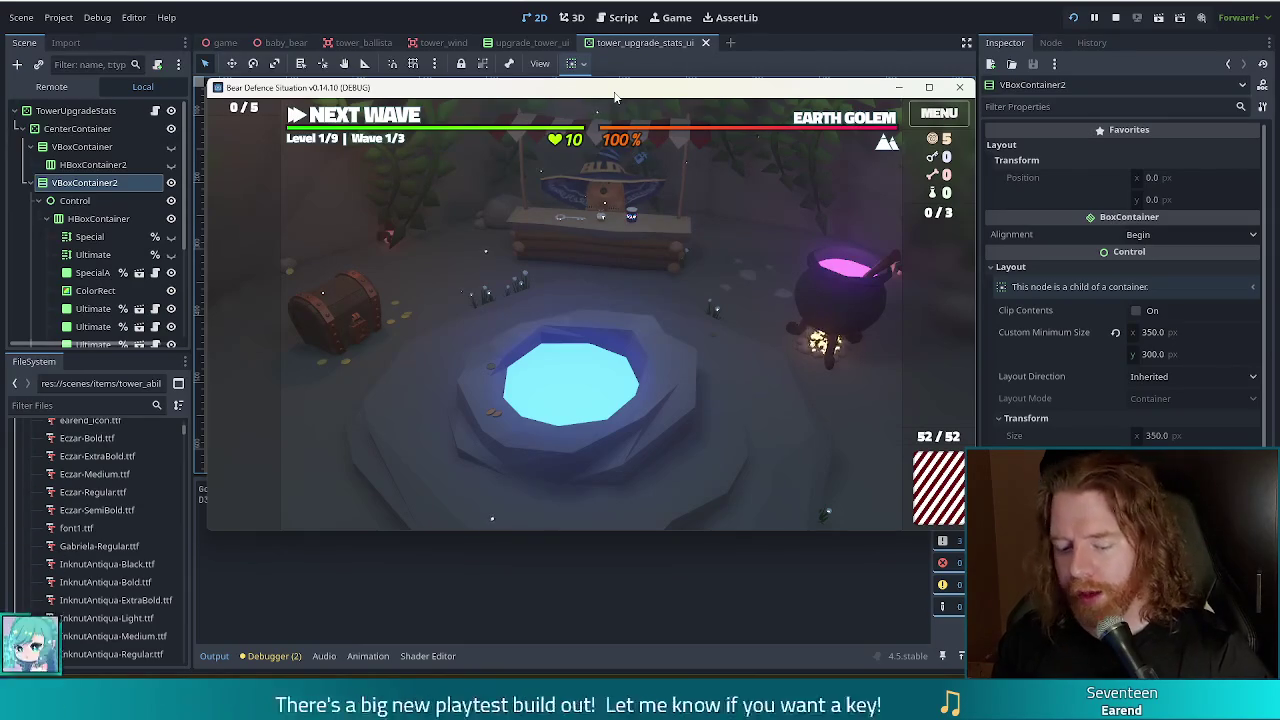
key(grave)
text(upgrade)
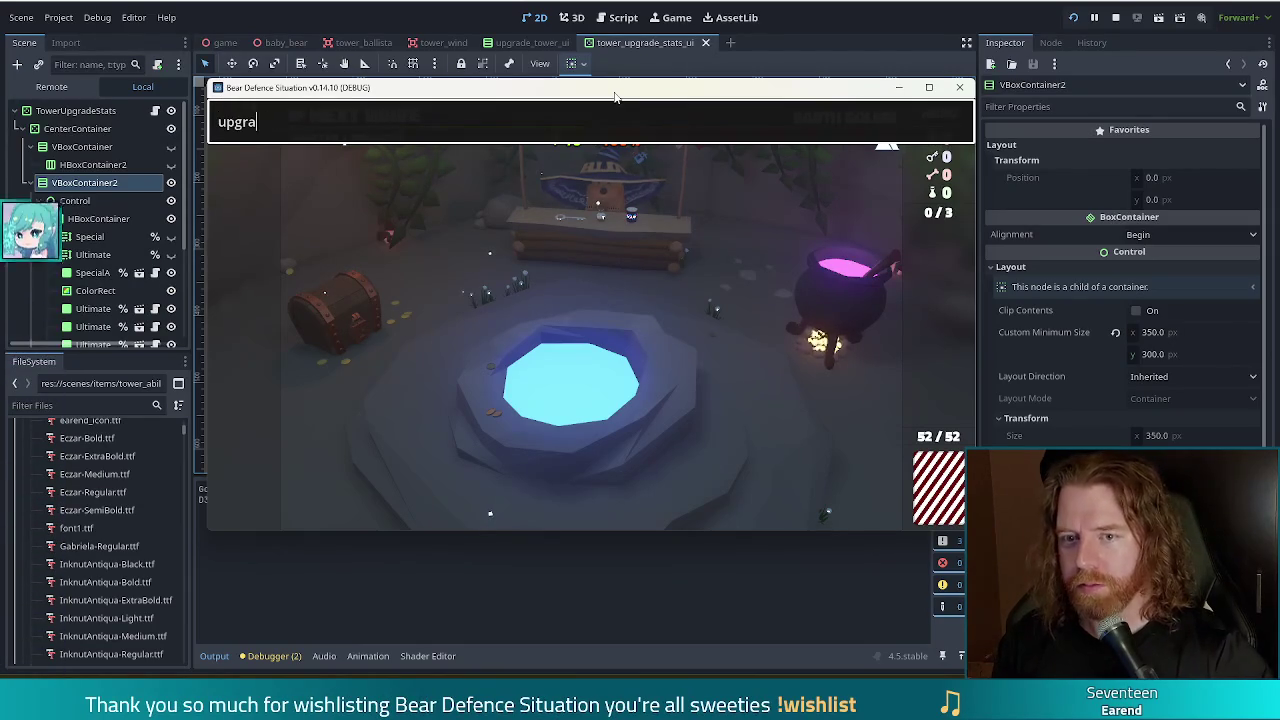
key(Return)
key(grave)
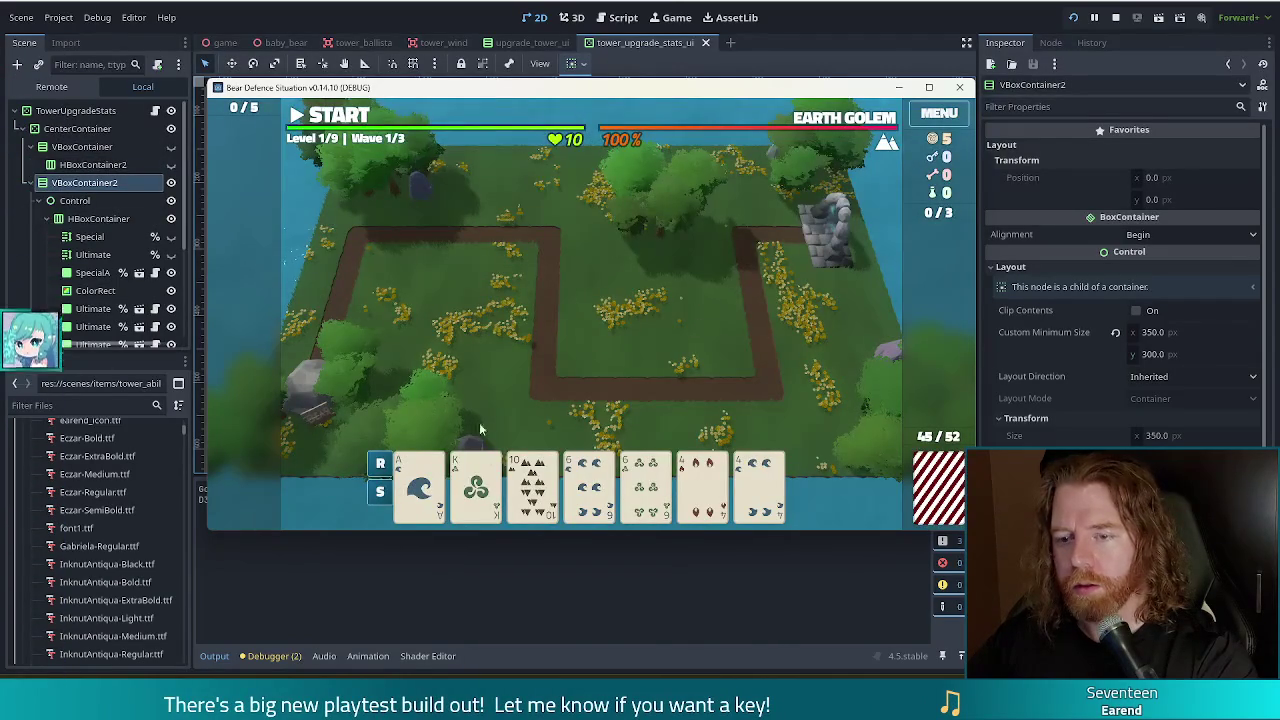
click(476, 482)
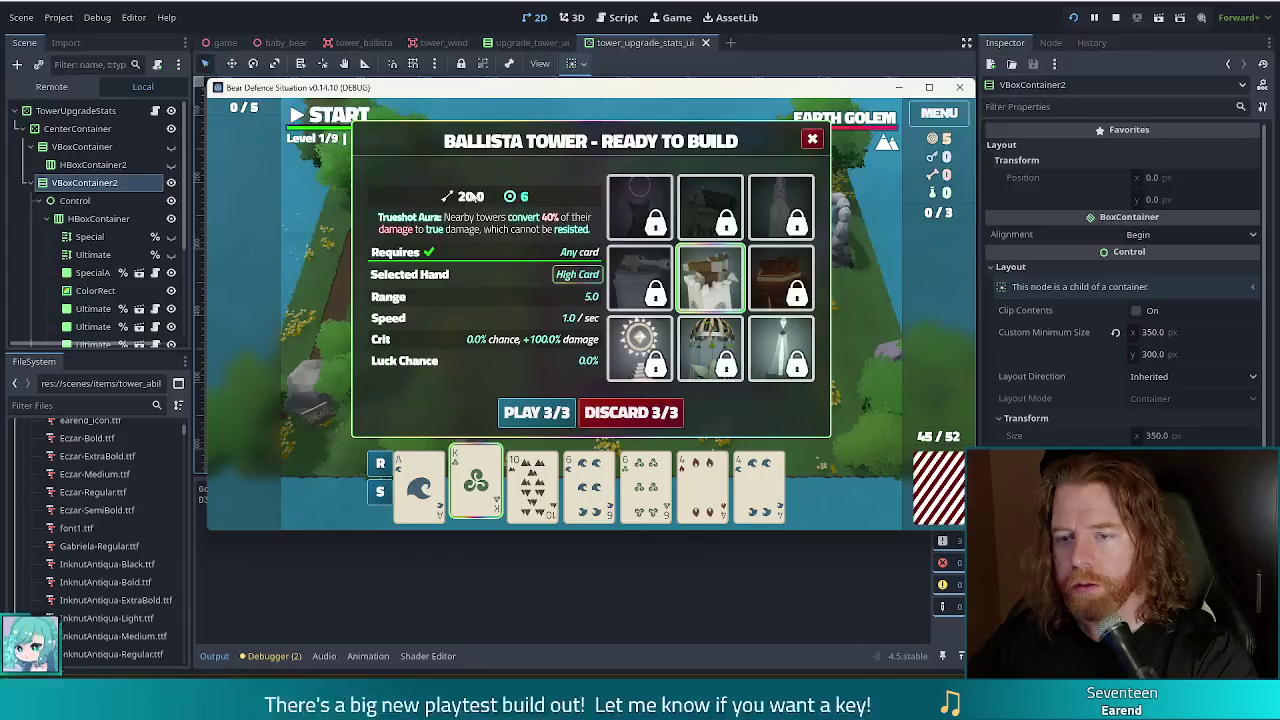
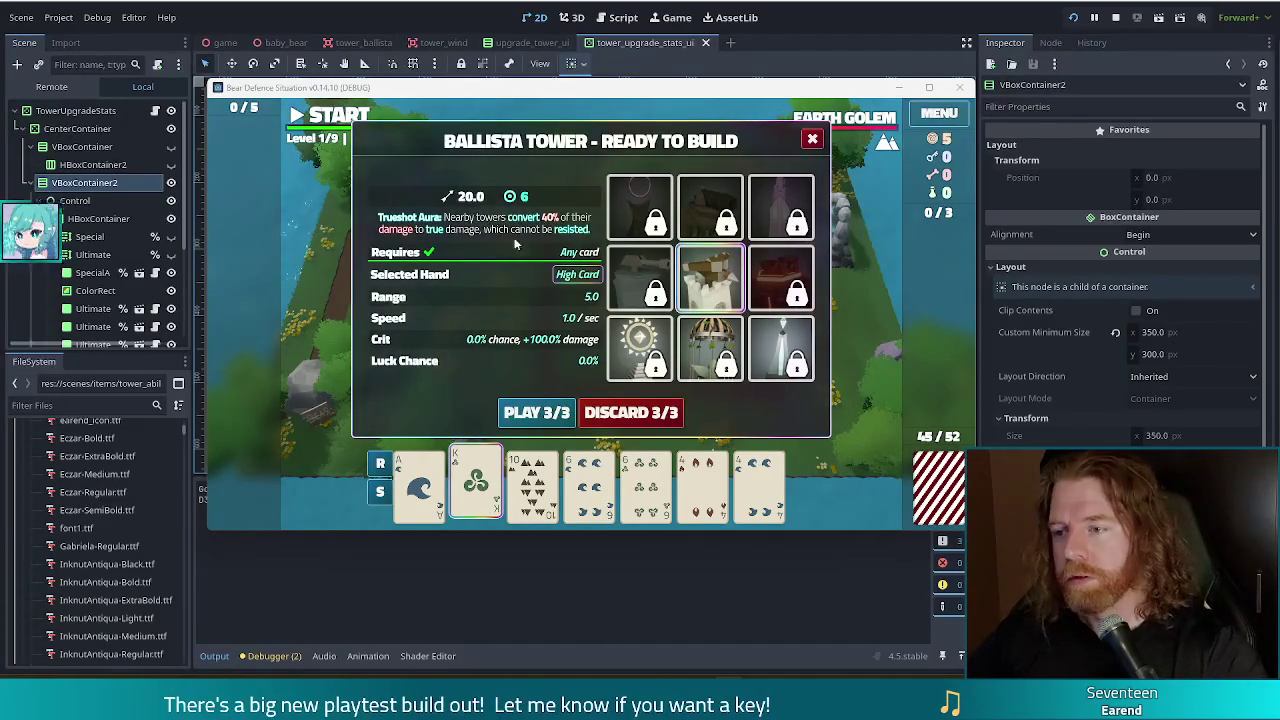
- Stop the running game with F8 and glance at the Project > Tools menu without choosing anything
key(F8)
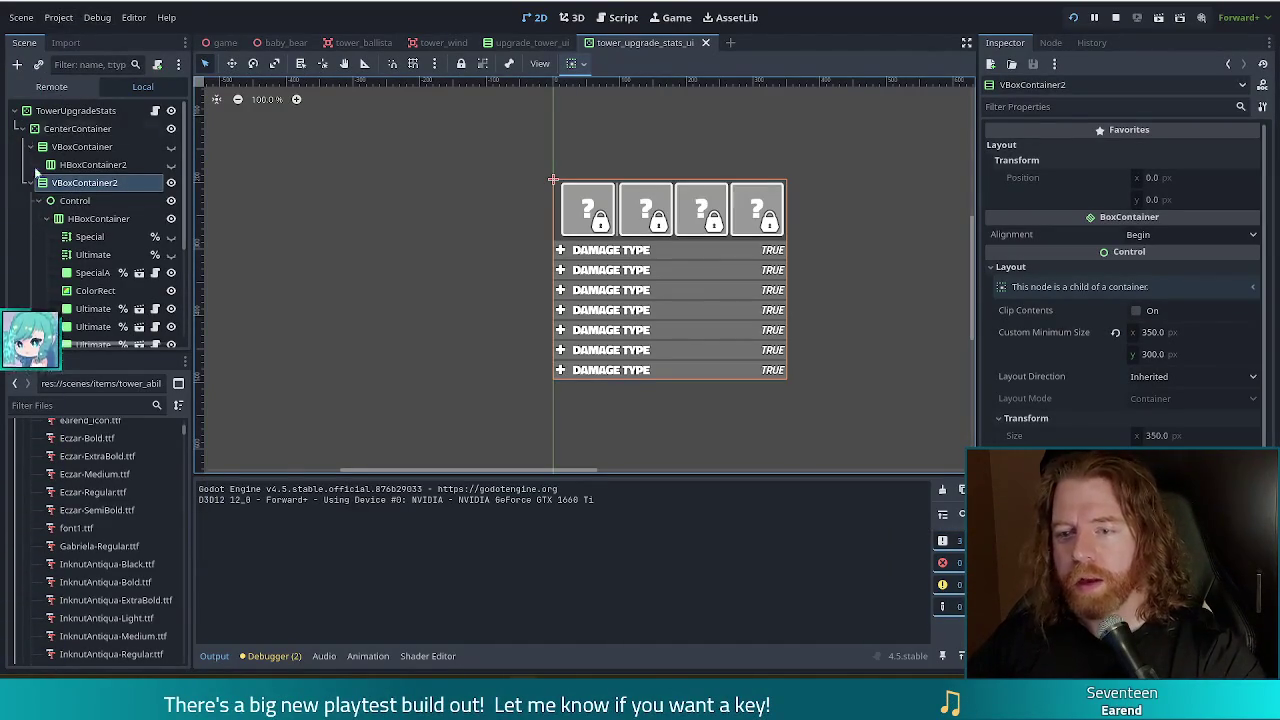
click(62, 18)
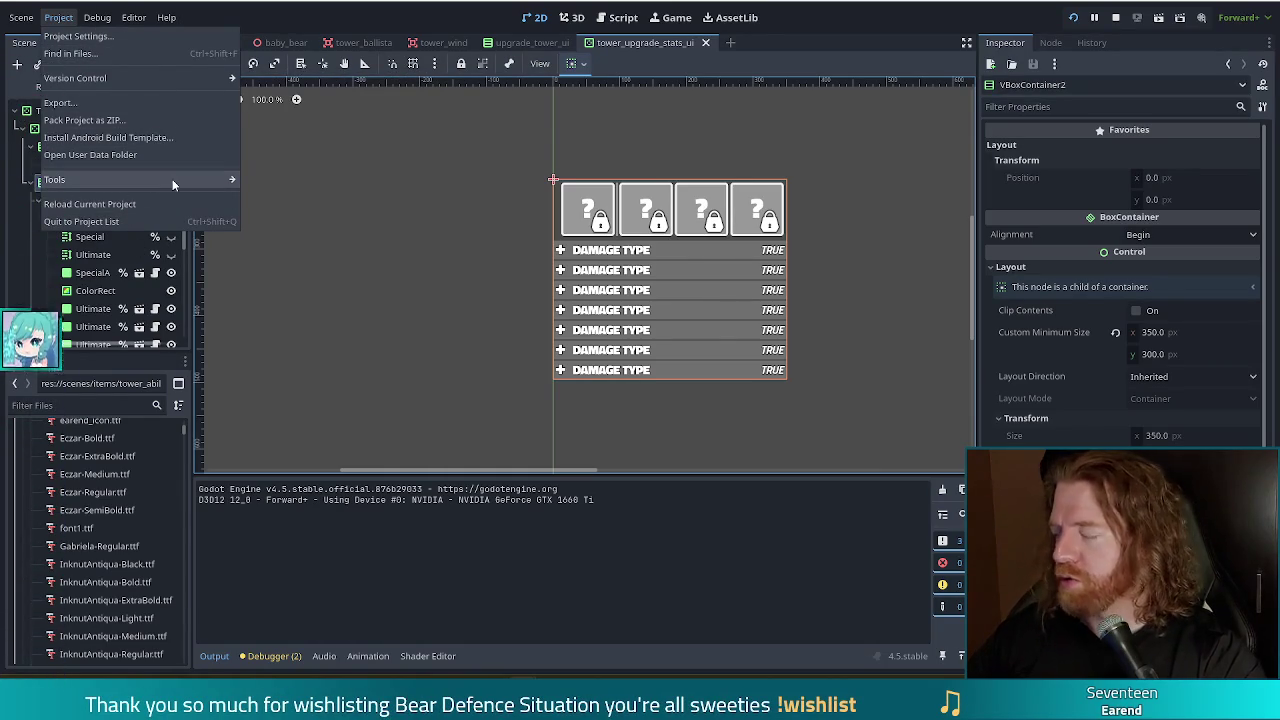
mouse_move(171, 178)
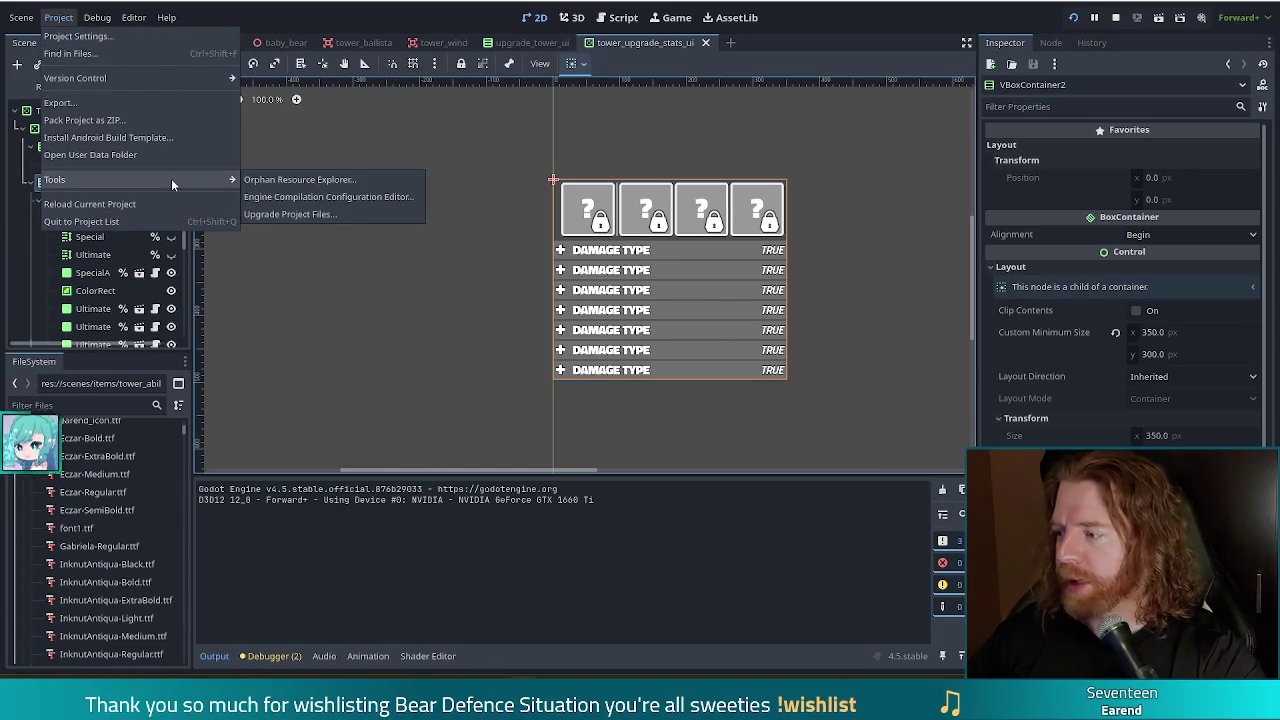
click(621, 8)
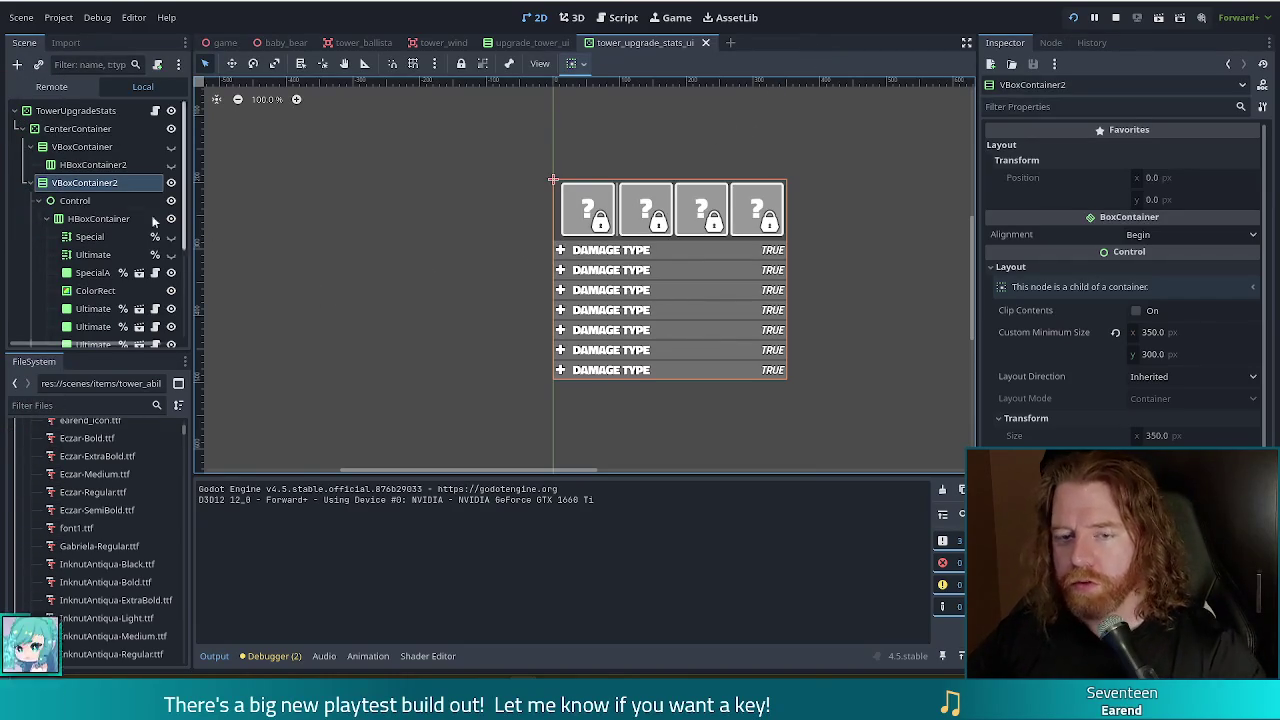
scroll(98, 240, down, 2)
- Set the ColorRect's Custom Minimum Size x to 2
click(97, 235)
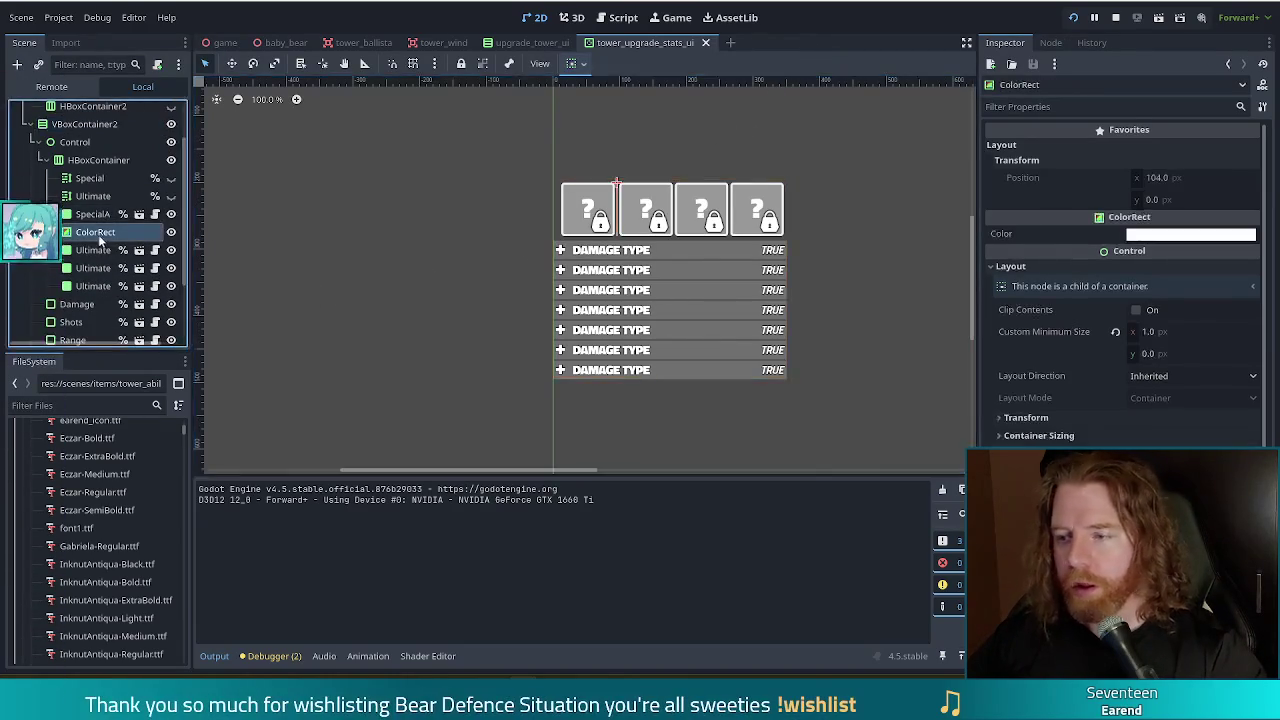
click(1180, 333)
text(2)
key(Return)
- Check the Project menu without choosing anything, ending with the ColorRect selected again
click(895, 358)
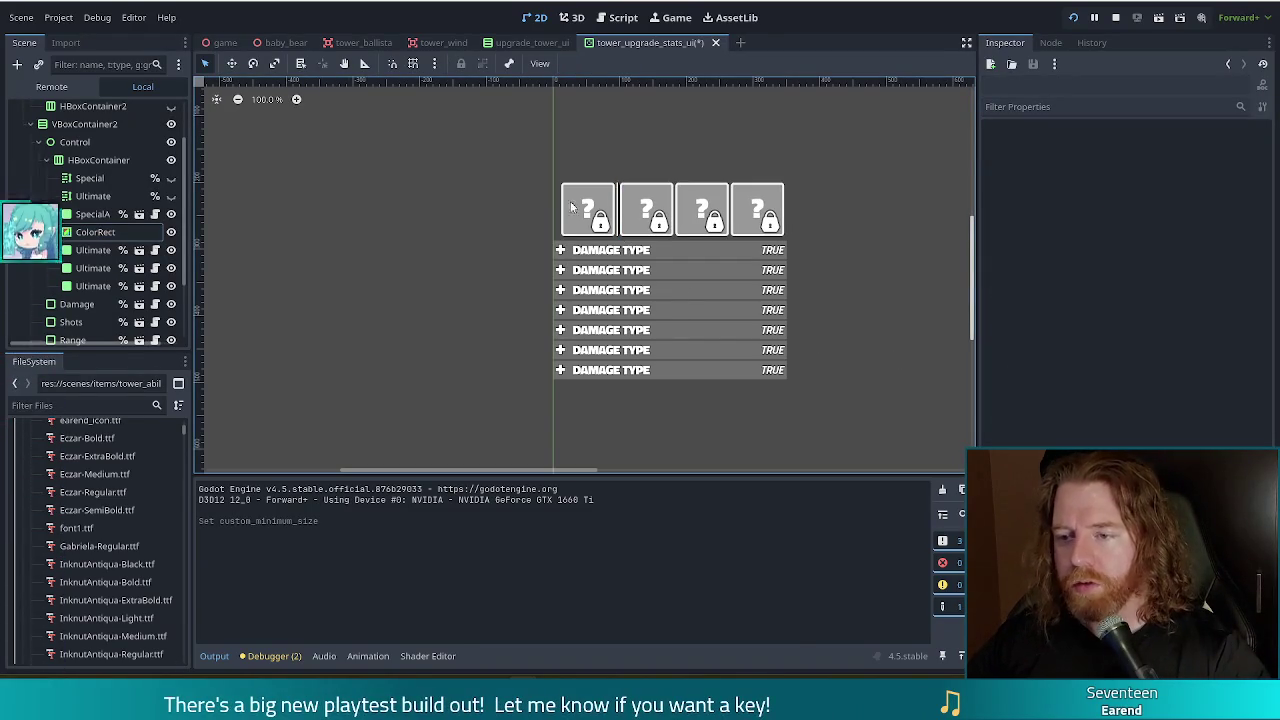
click(104, 233)
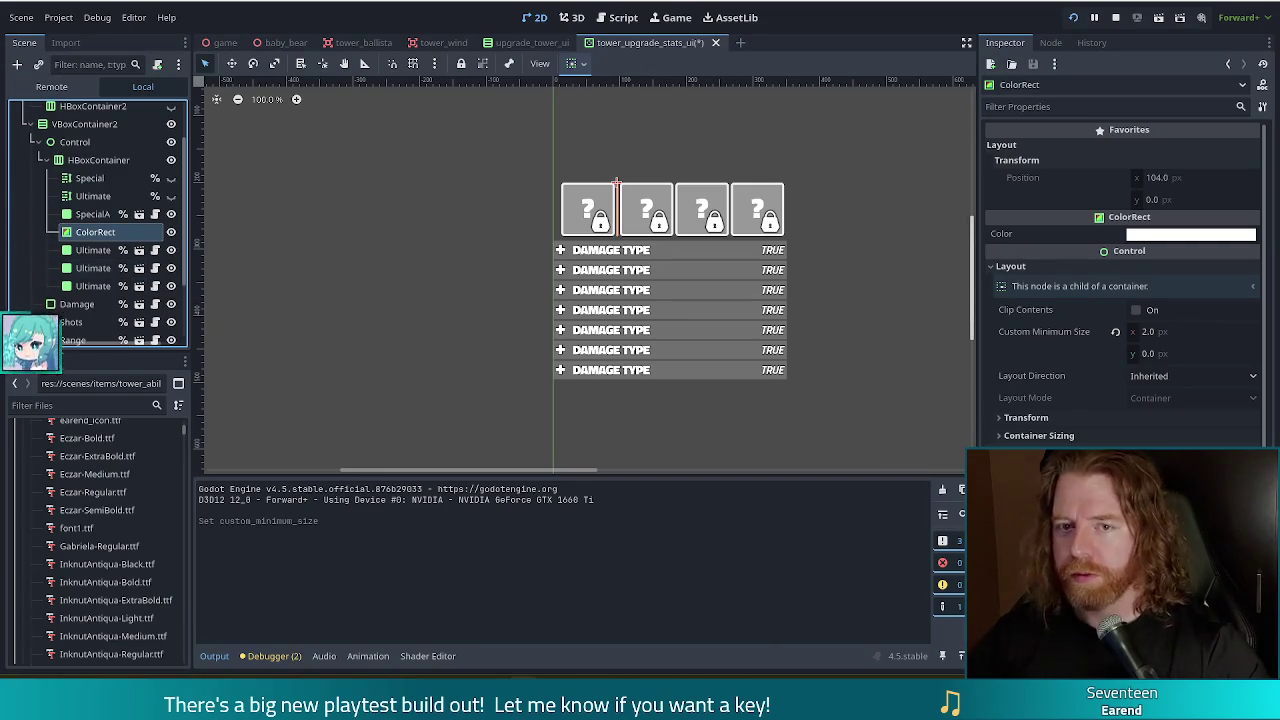
click(60, 18)
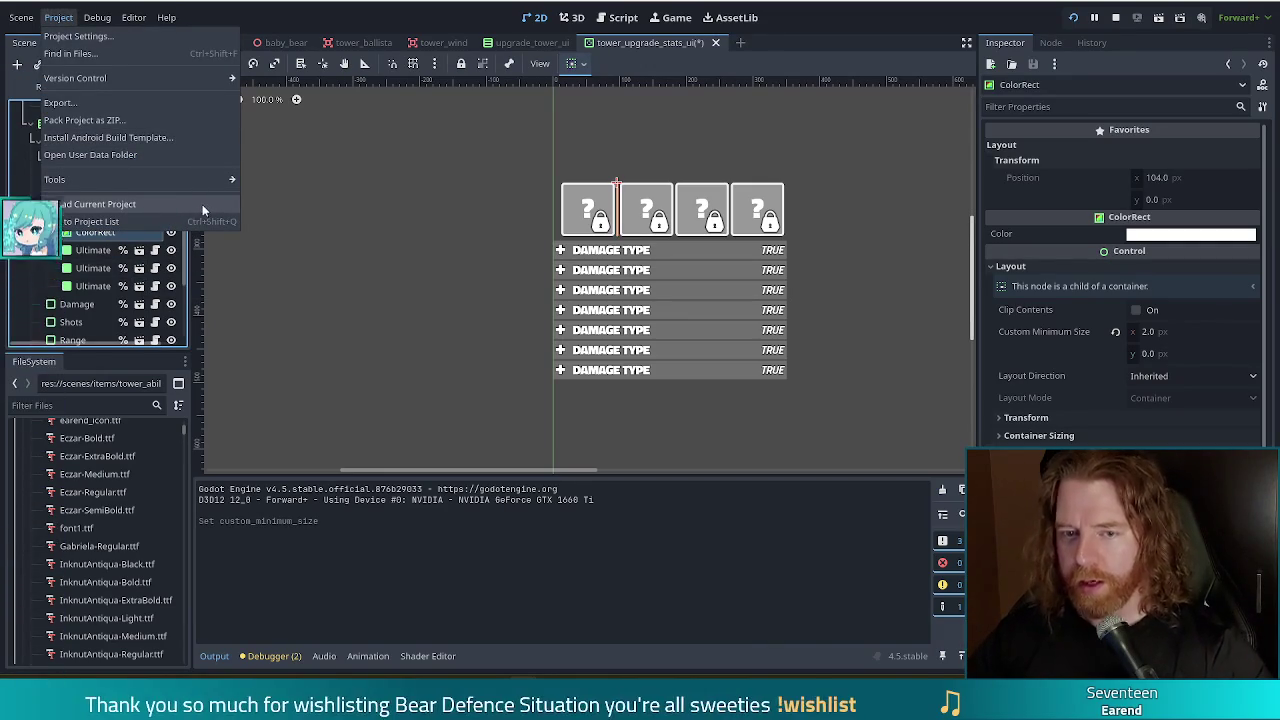
click(439, 25)
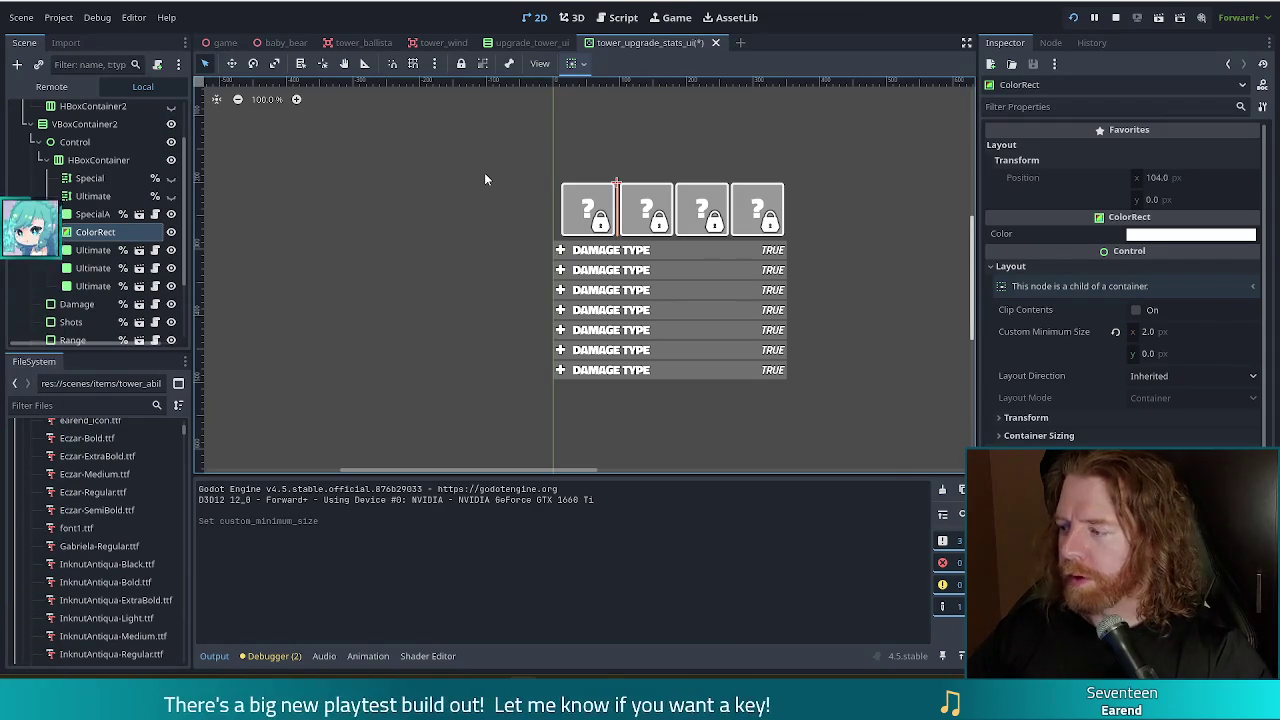
click(357, 251)
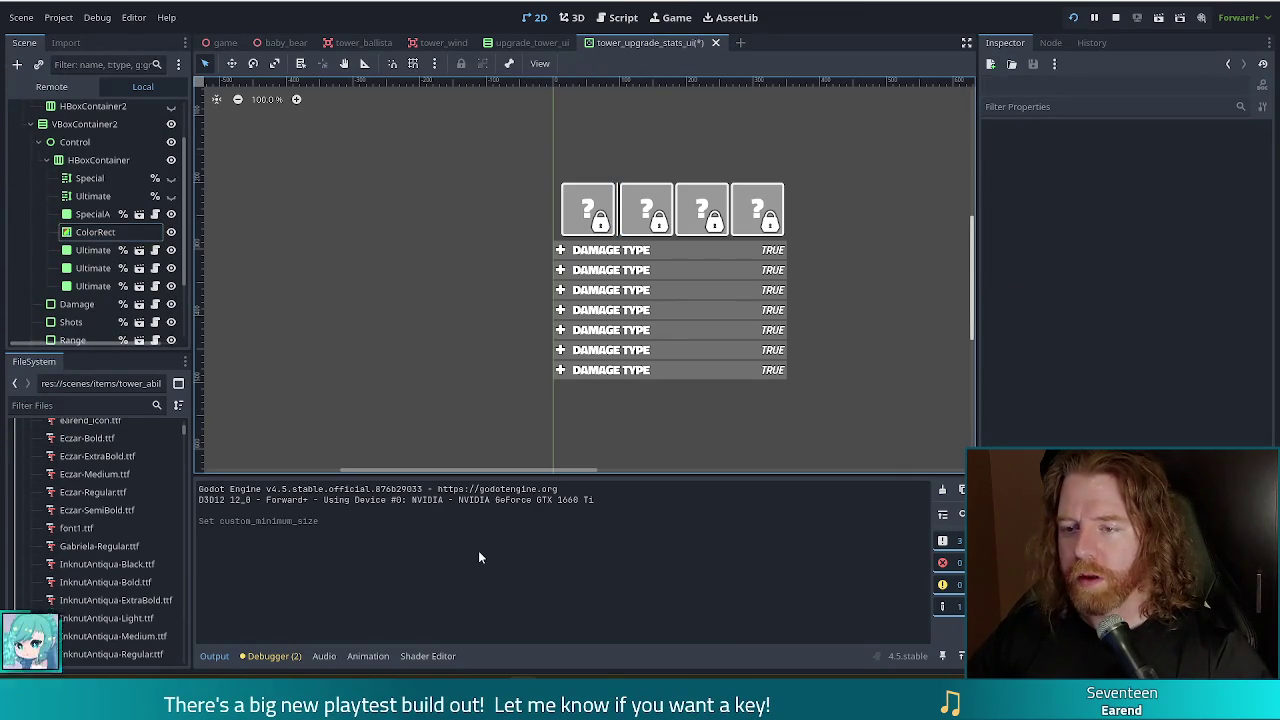
click(90, 232)
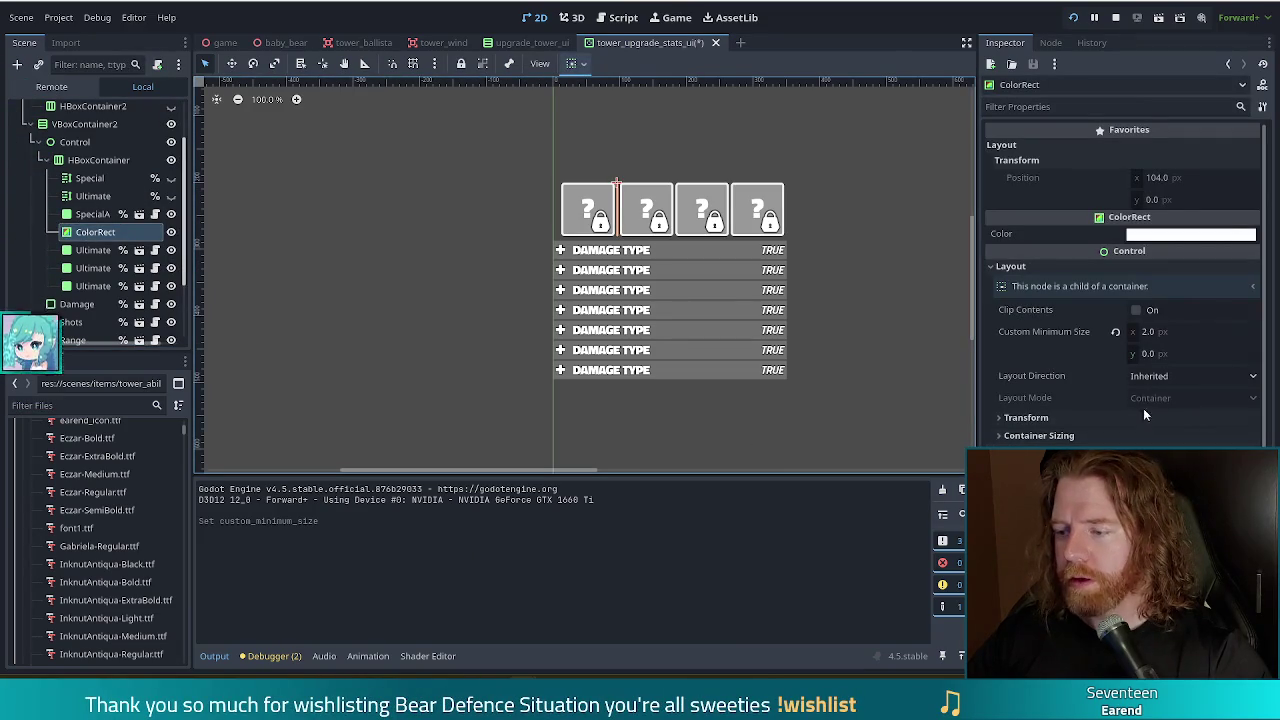
scroll(1150, 415, down, 2)
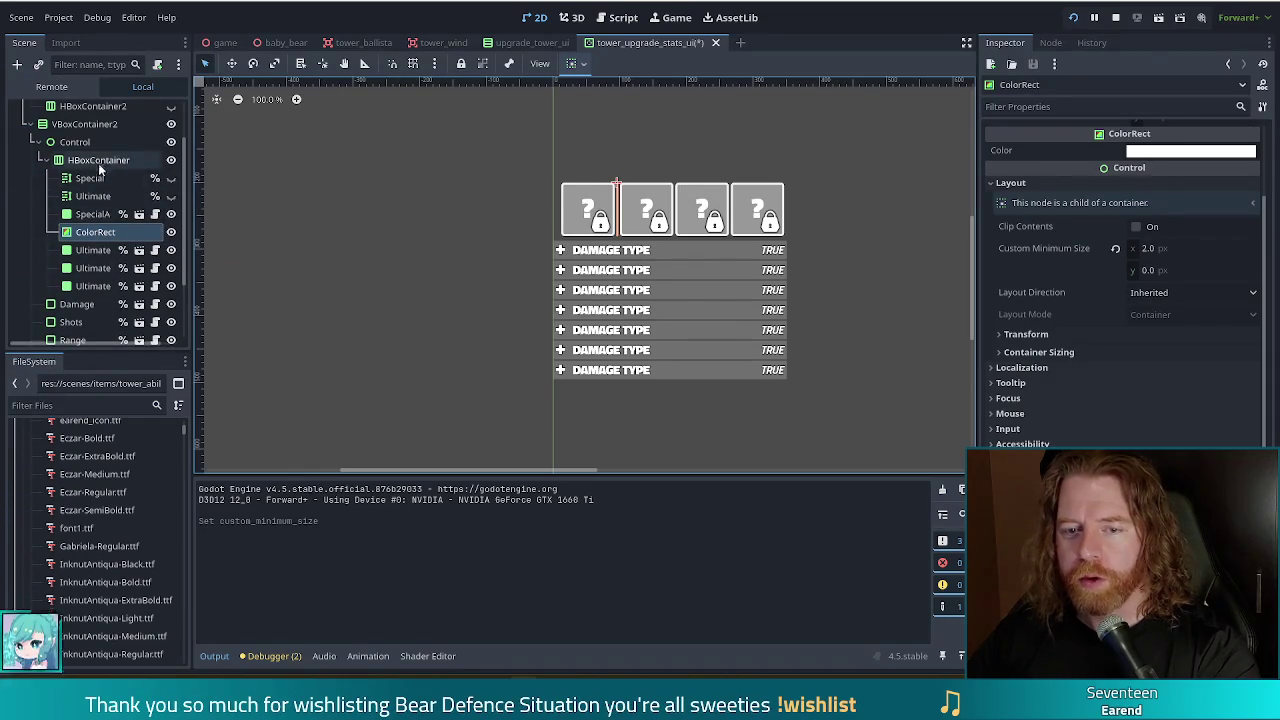
- Add a new HBoxContainer child under the slots' HBoxContainer
click(103, 162)
click(17, 64)
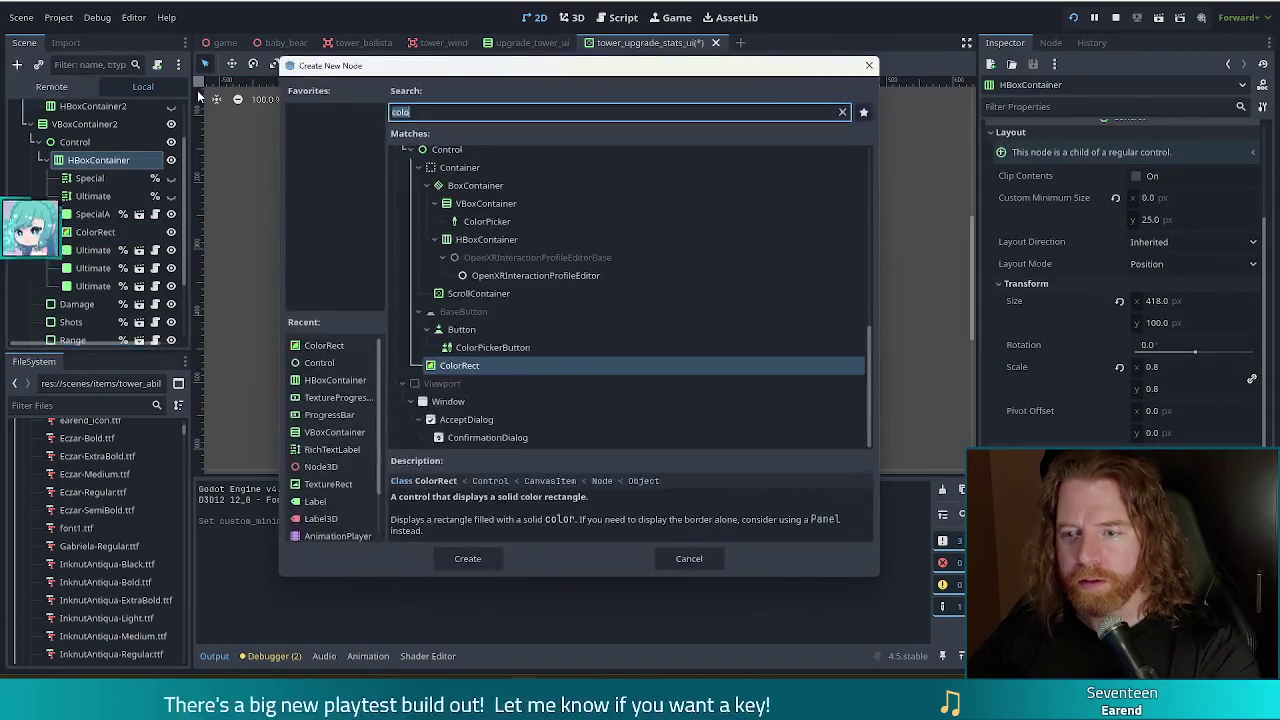
text(hbox)
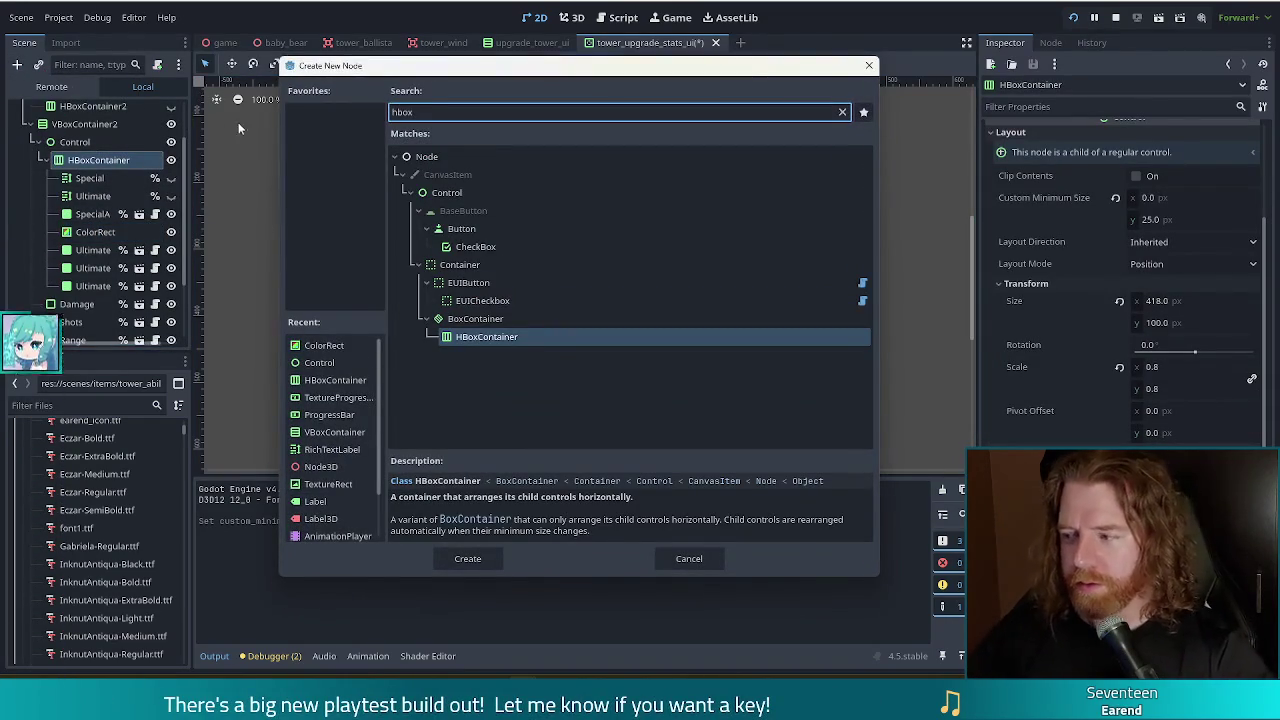
double_click(475, 337)
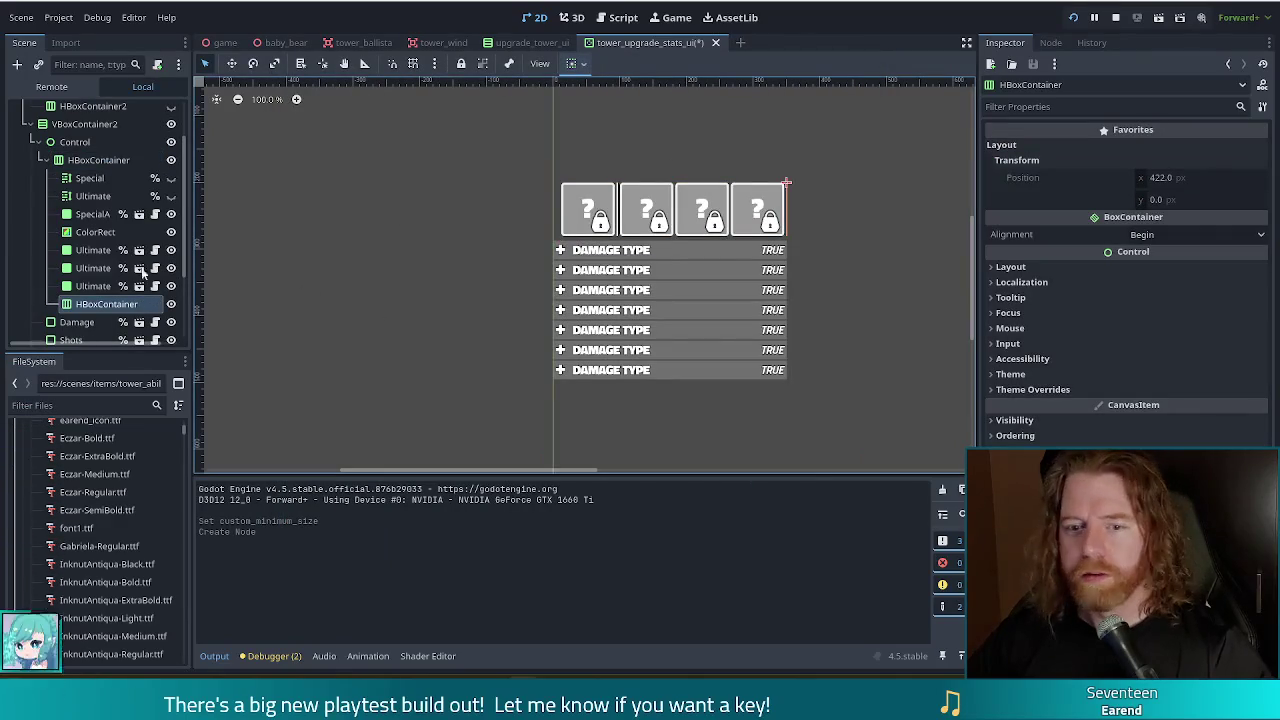
- Move the three Ultimate nodes into the new HBoxContainer
click(93, 286)
shift+click(93, 252)
drag(93, 252, 99, 307)
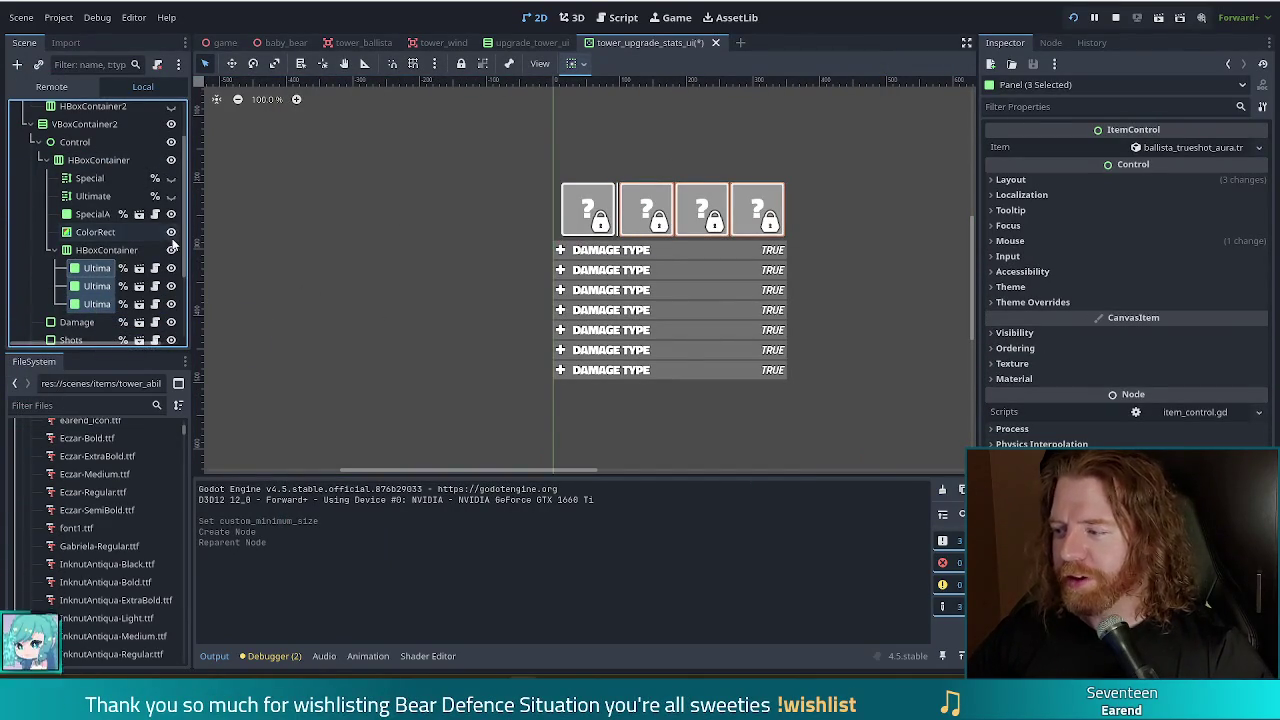
click(100, 160)
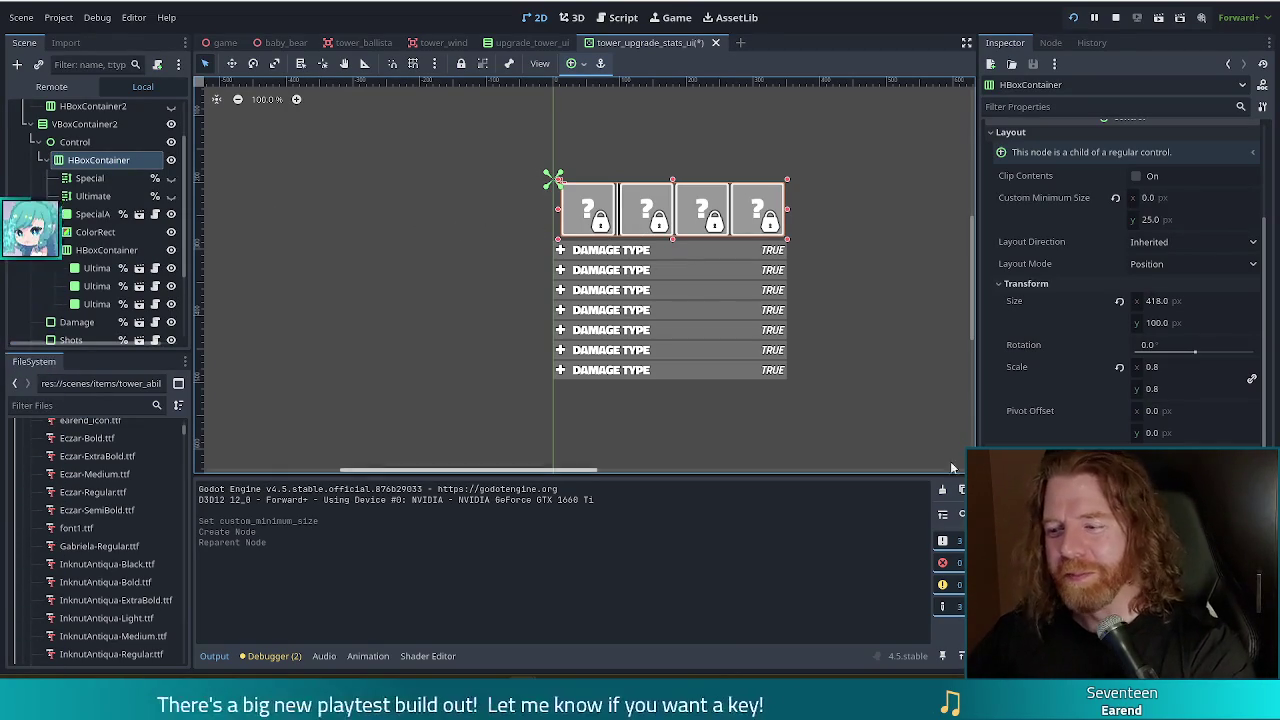
scroll(1073, 330, down, 3)
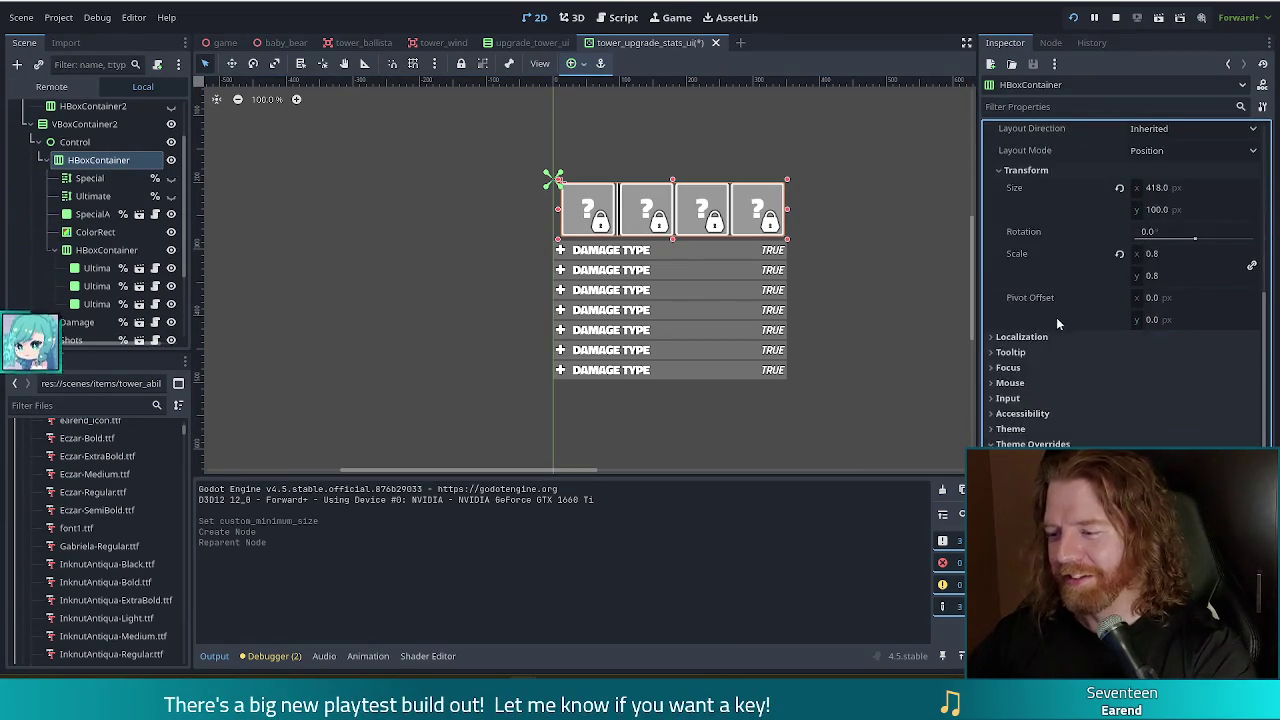
- Increase the HBoxContainer separation, nudge the slot row a few pixels left, and deselect
key(Return)
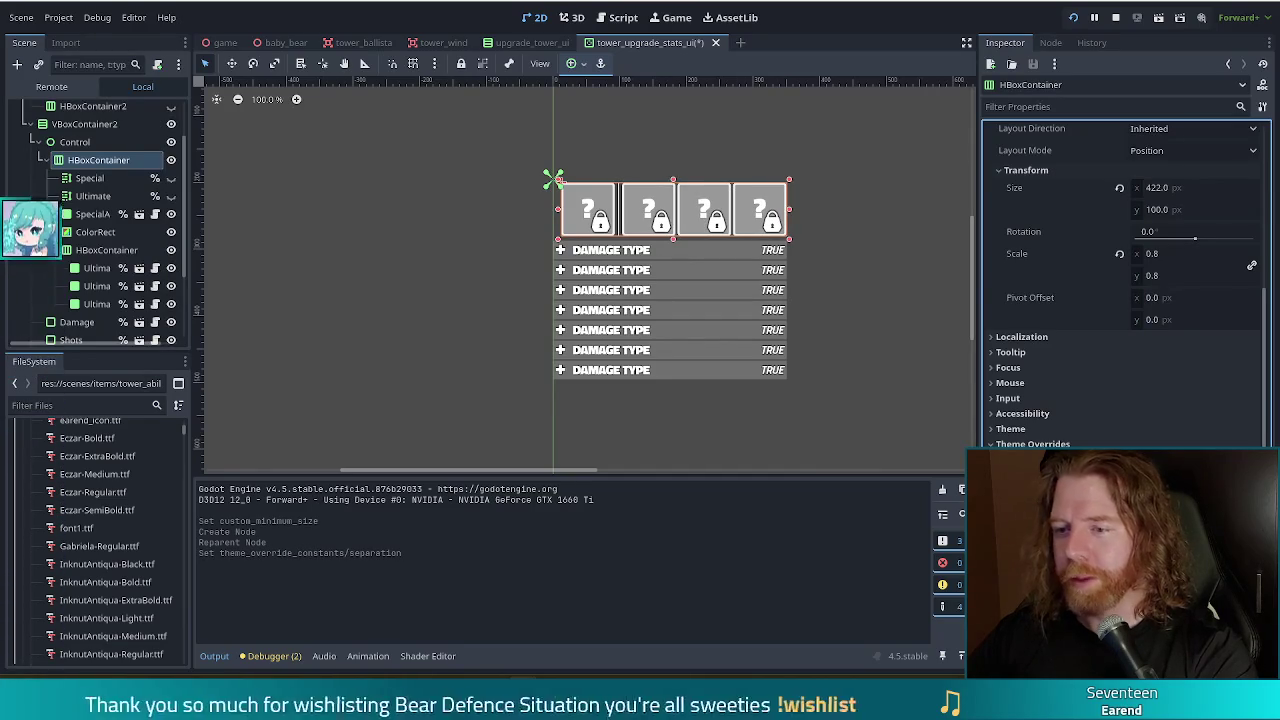
key(Left)
key(Left)
key(Left)
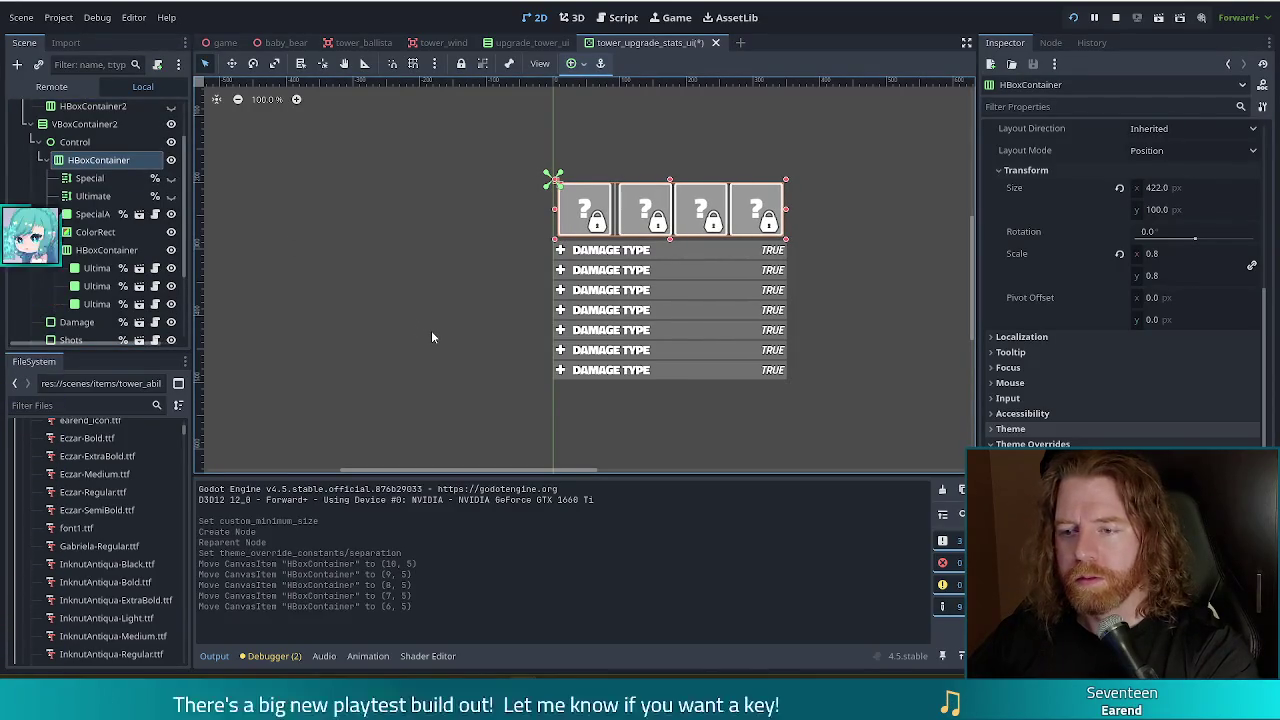
key(Right)
key(Left)
click(431, 337)
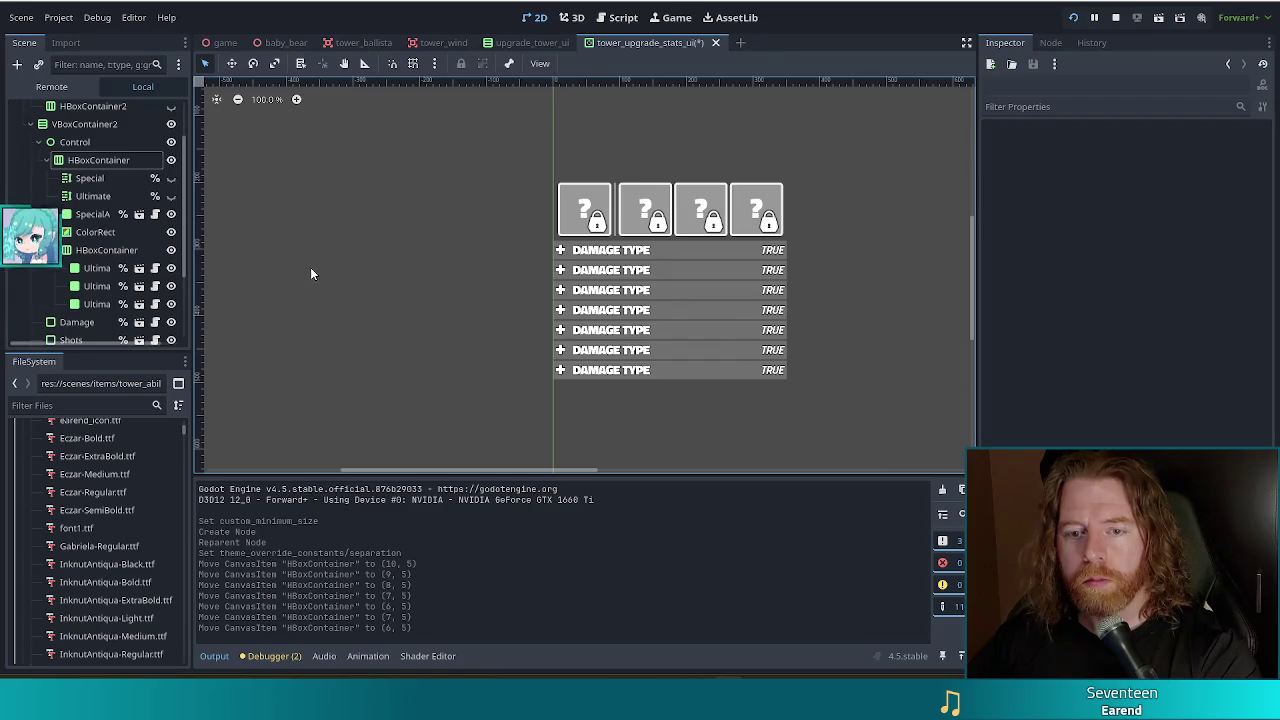
click(82, 405)
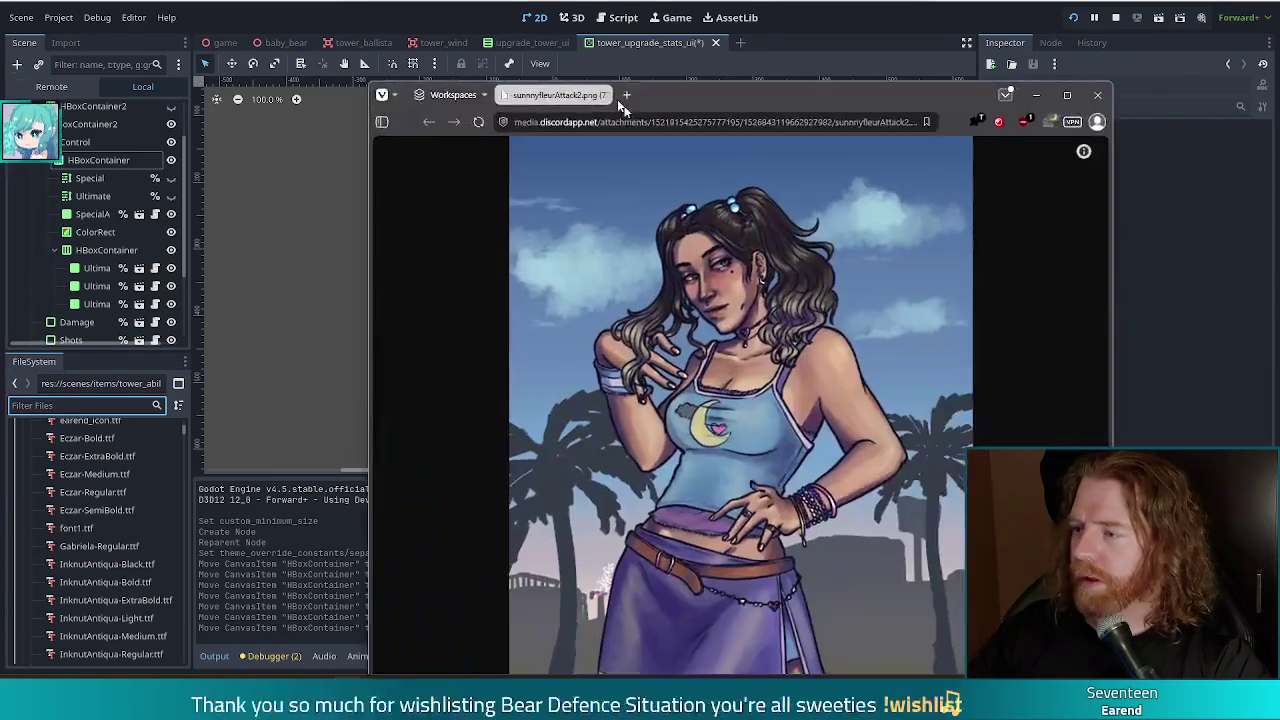
drag(617, 99, 567, 93)
double_click(602, 84)
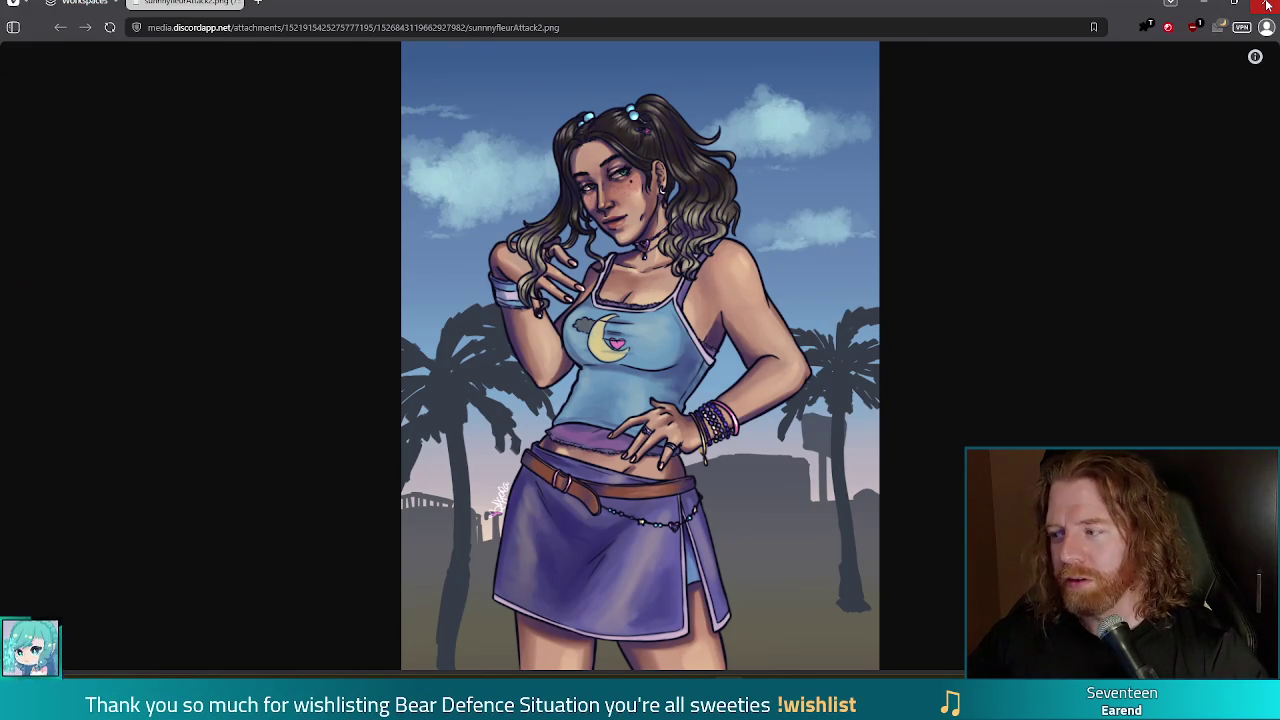
- Close the browser window showing the character artwork
click(1268, 6)
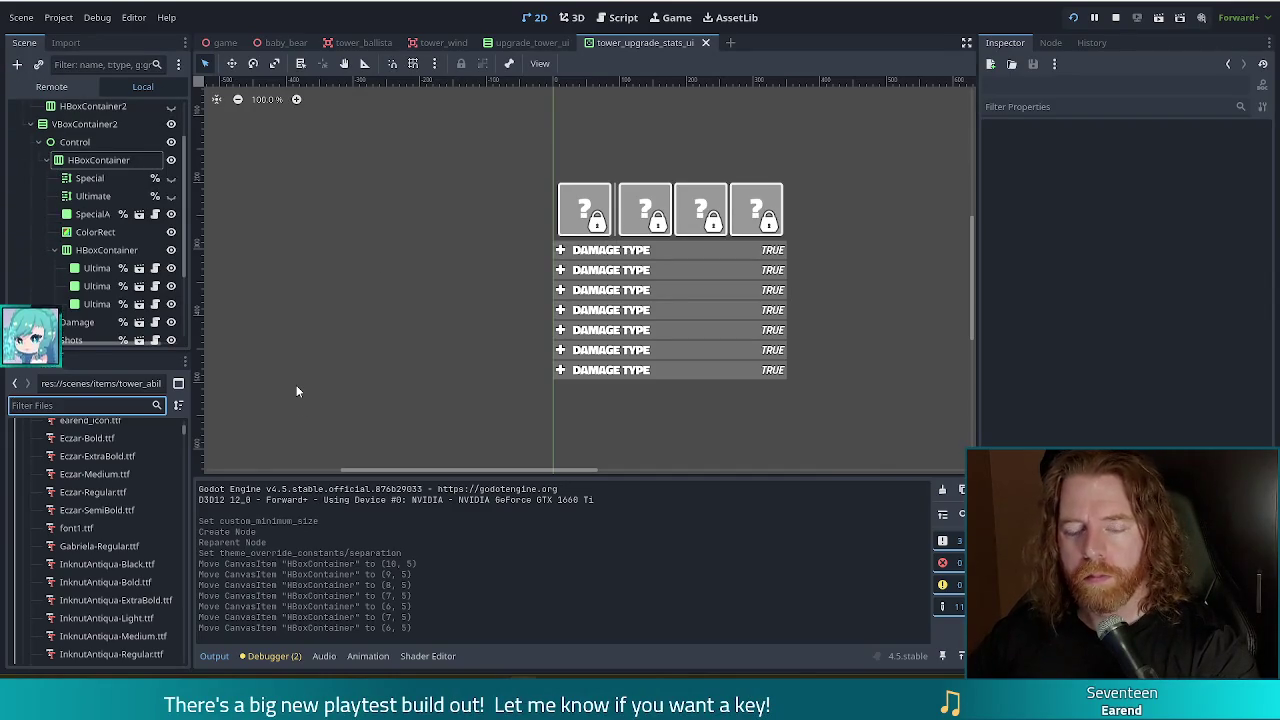
- Duplicate ballista_trueshot_aura.tres as ballista_overconversion.tres, then inspect tower_ballista.tres
text(ballis)
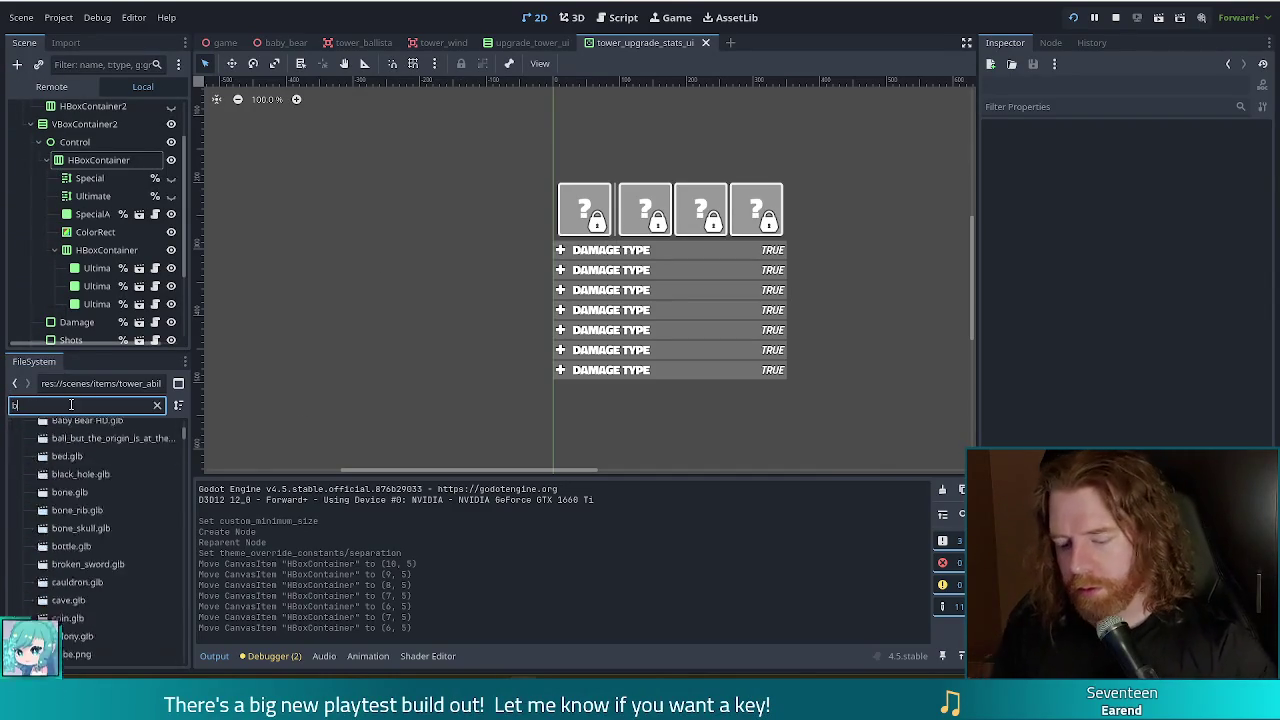
text(ta tres)
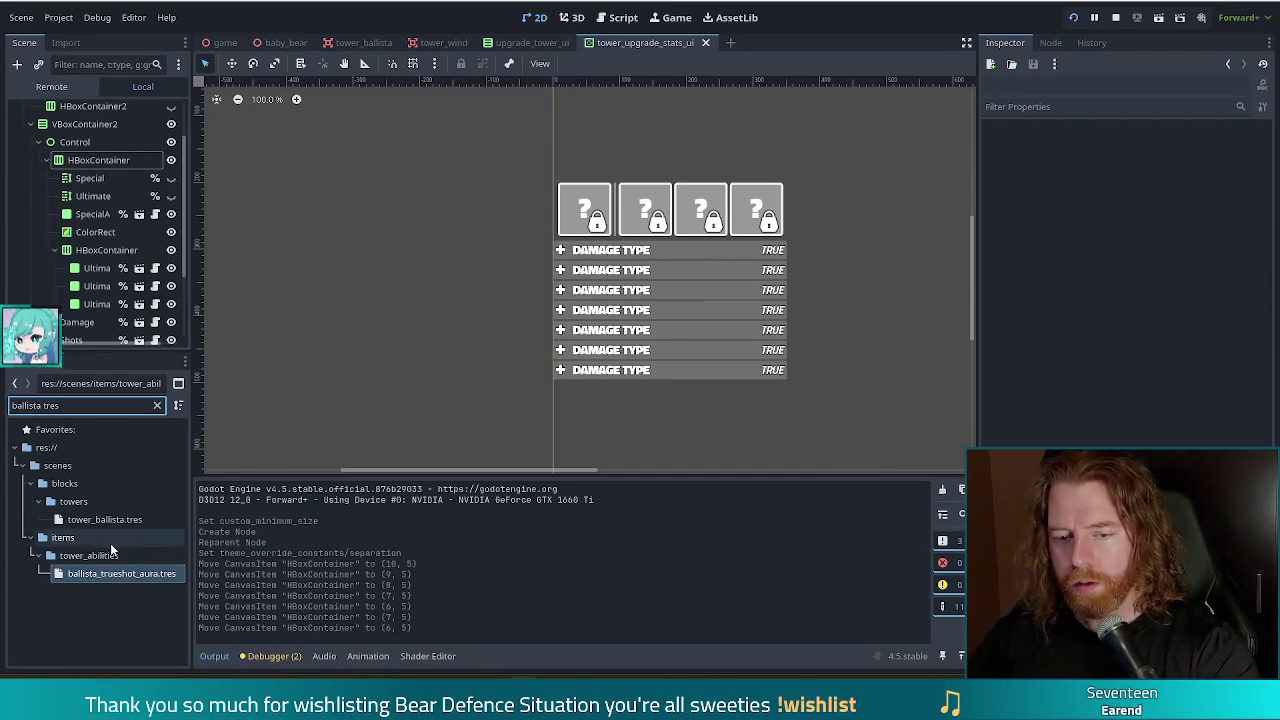
click(108, 574)
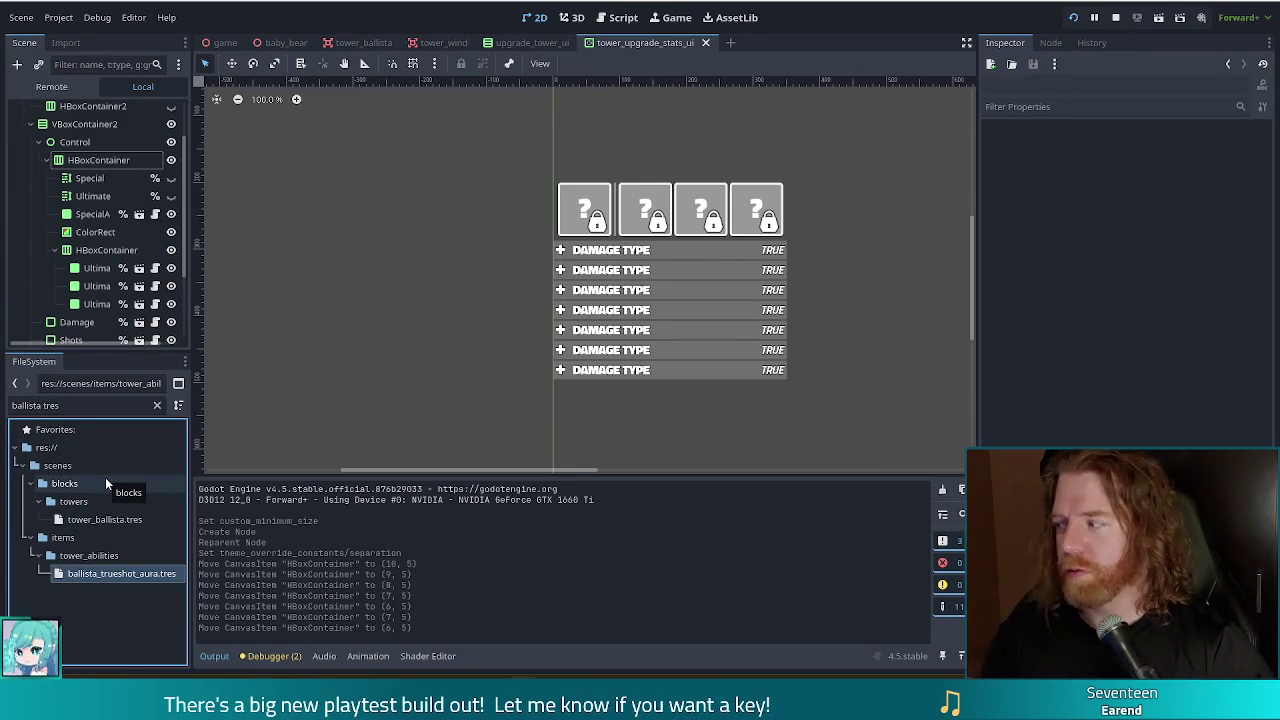
key(ctrl+d)
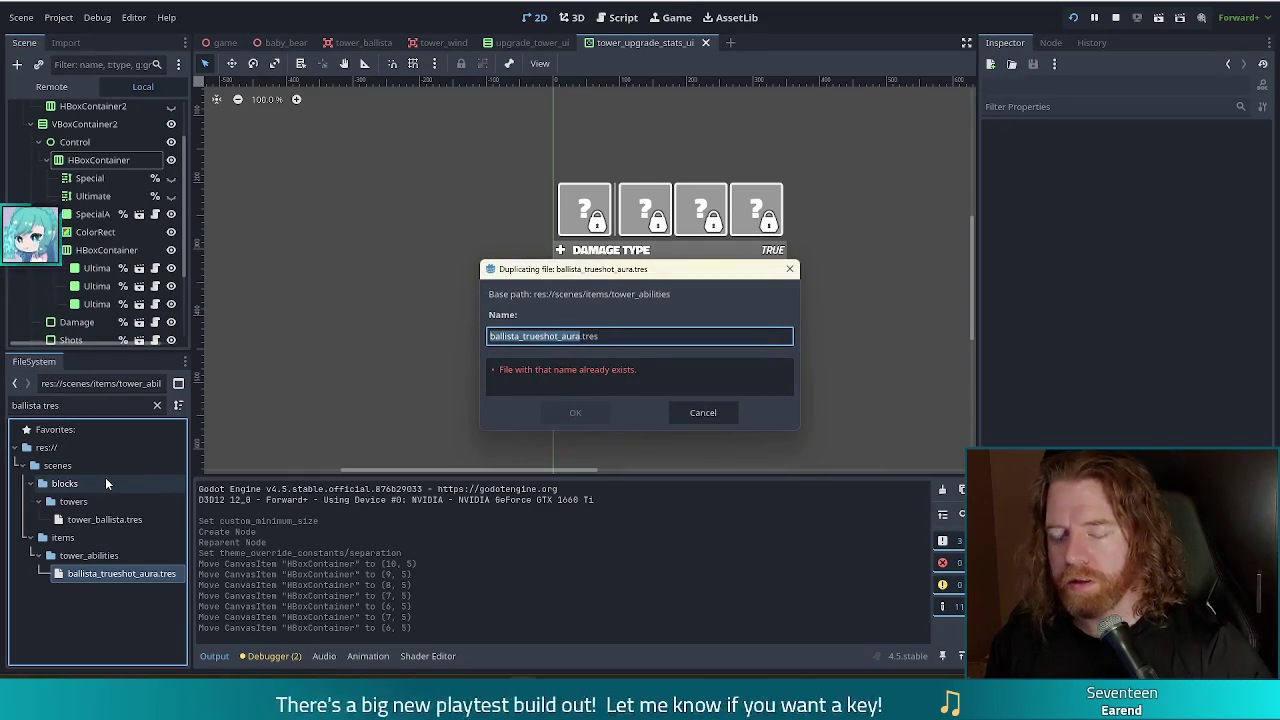
key(Right)
key(BackSpace)
key(BackSpace)
key(BackSpace)
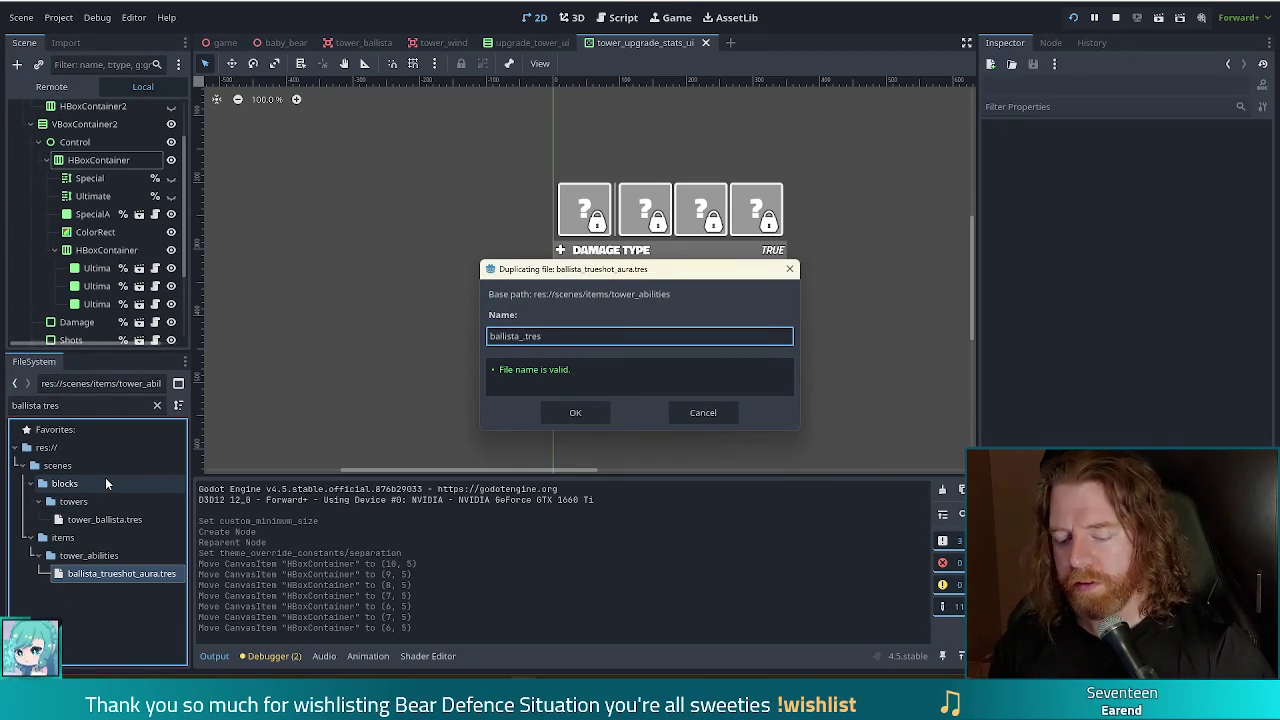
text(overconversion)
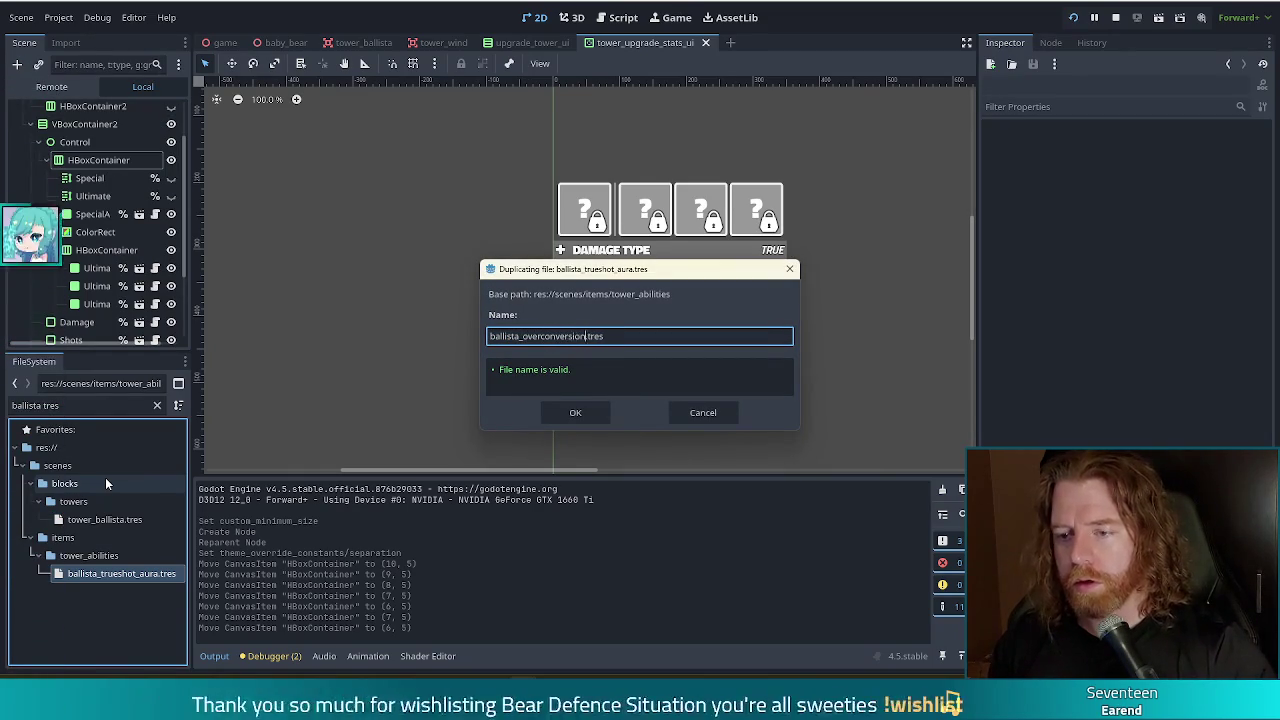
key(Return)
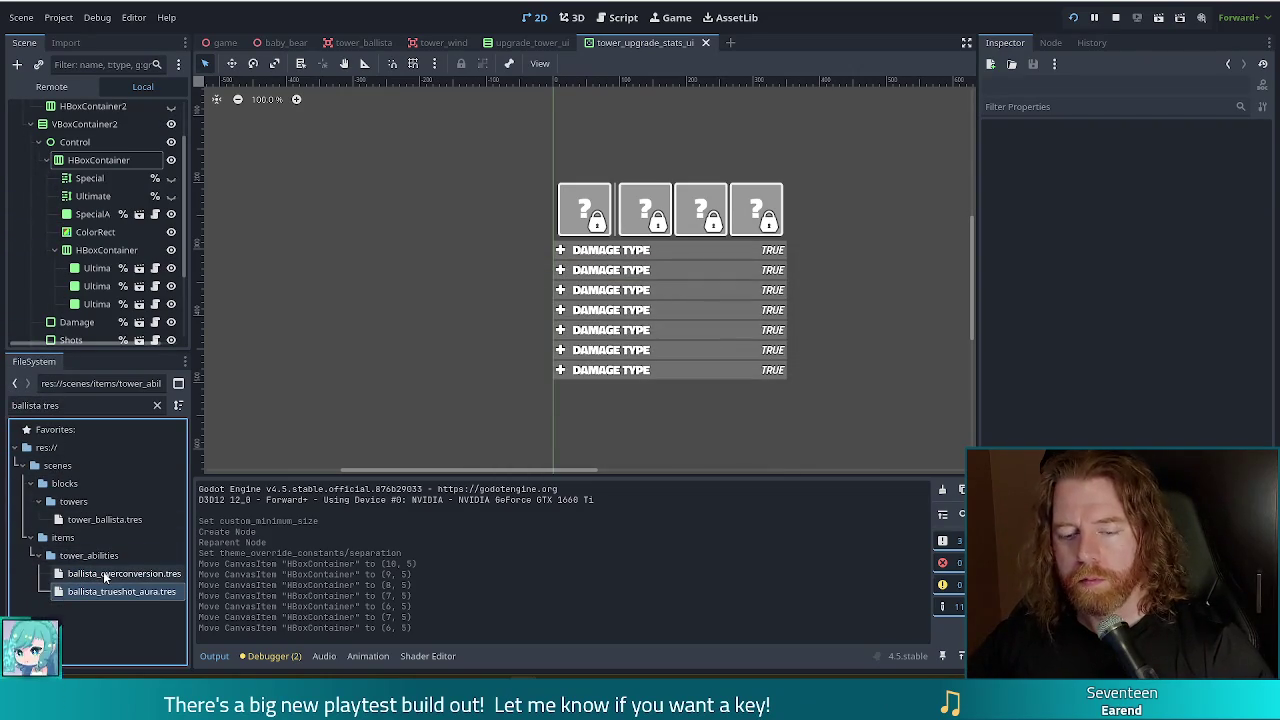
click(105, 575)
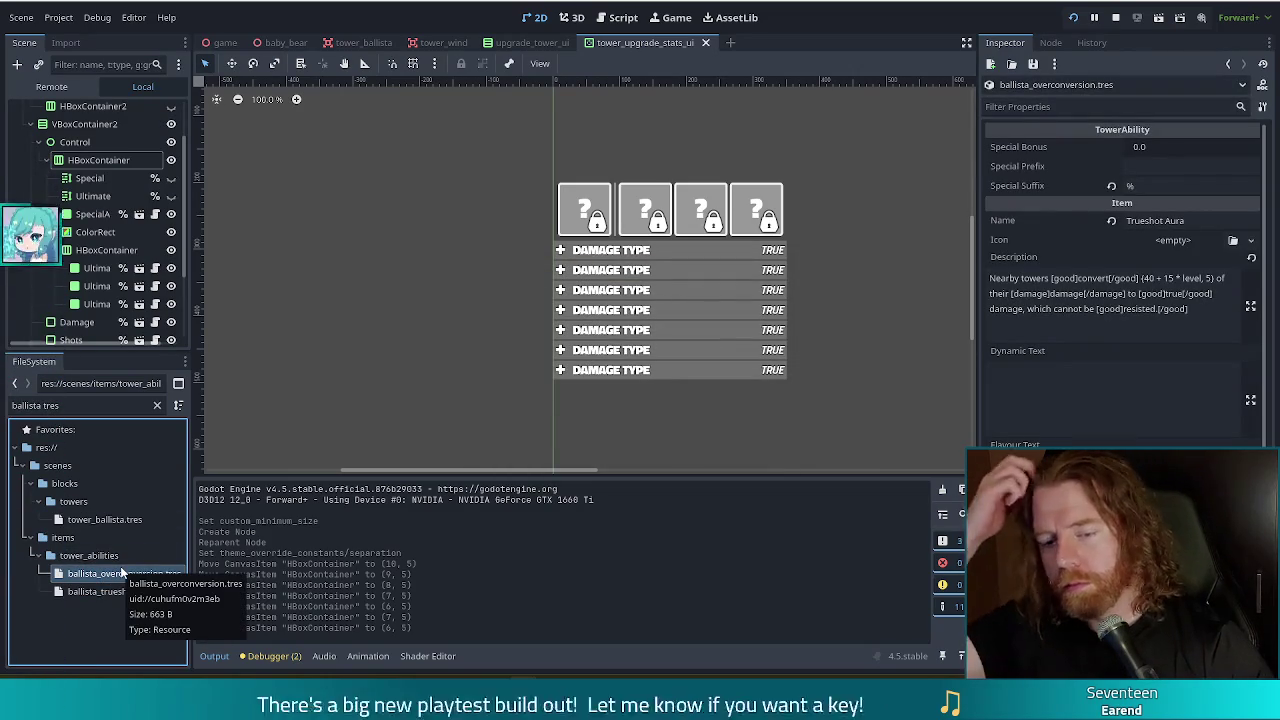
click(104, 521)
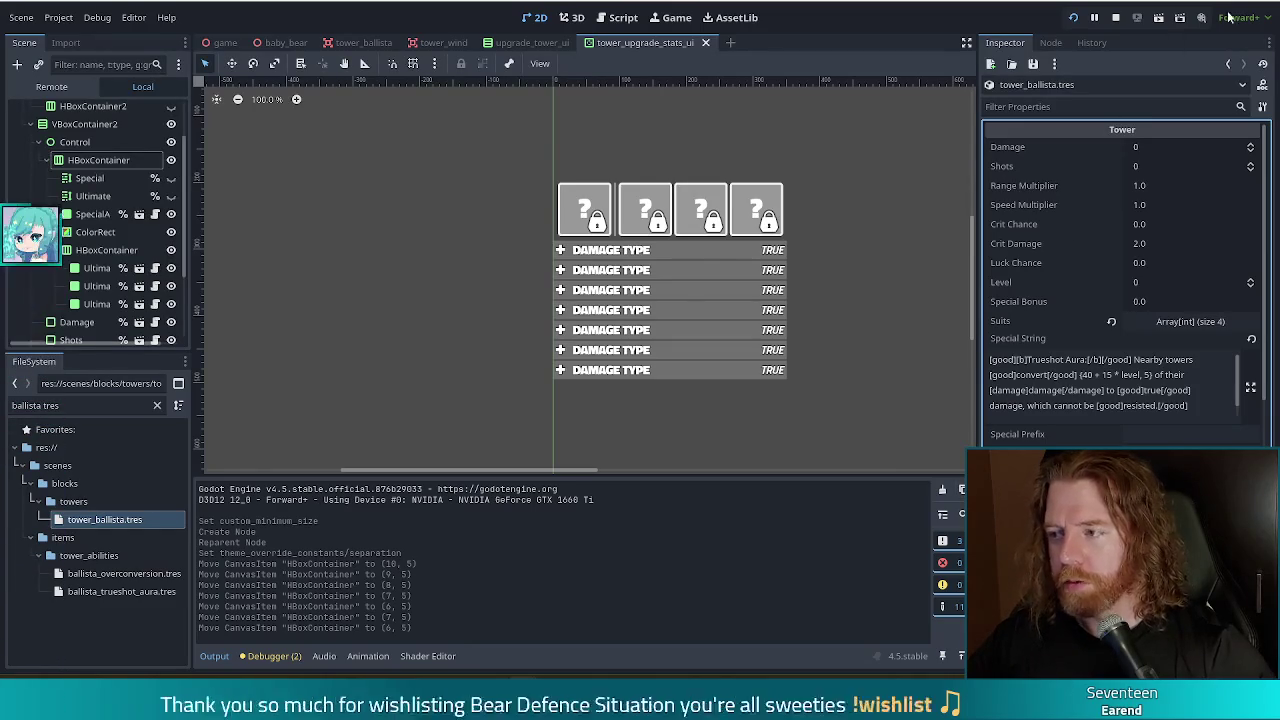
- Paste the ultimate text into the Description, delete its 'At Level 5' prefix, and save
click(1228, 64)
click(1085, 399)
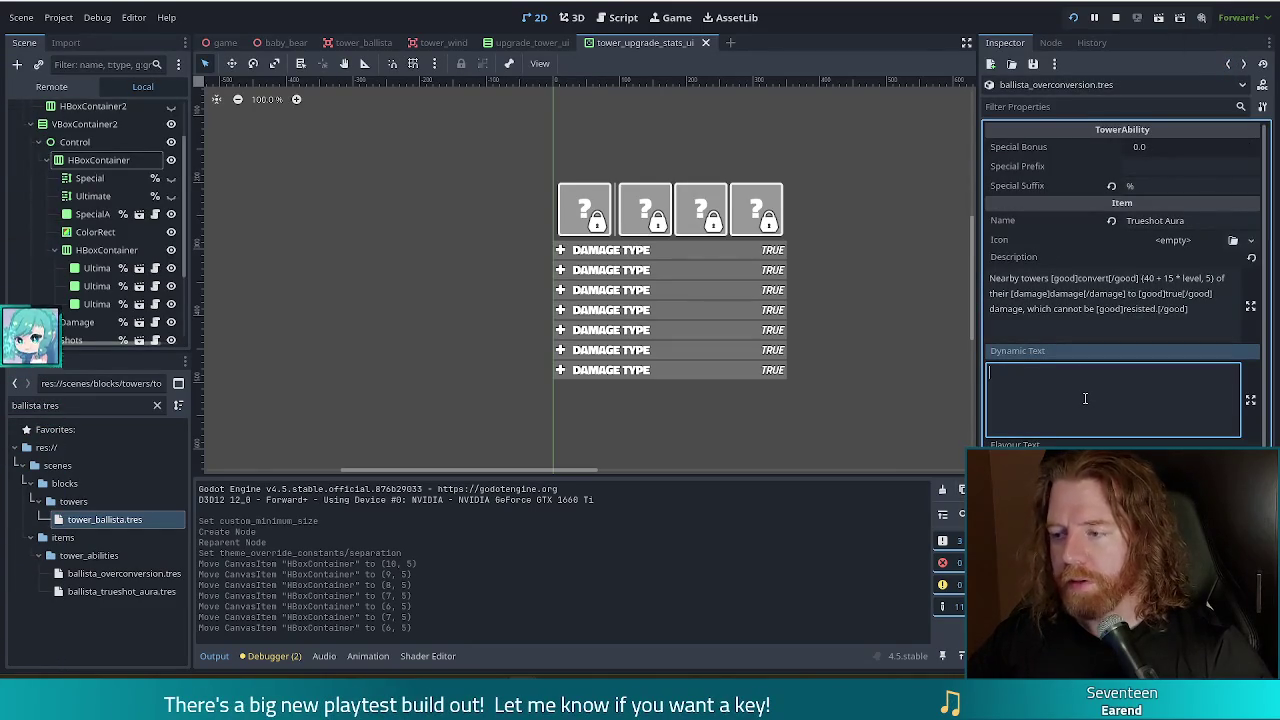
click(1202, 311)
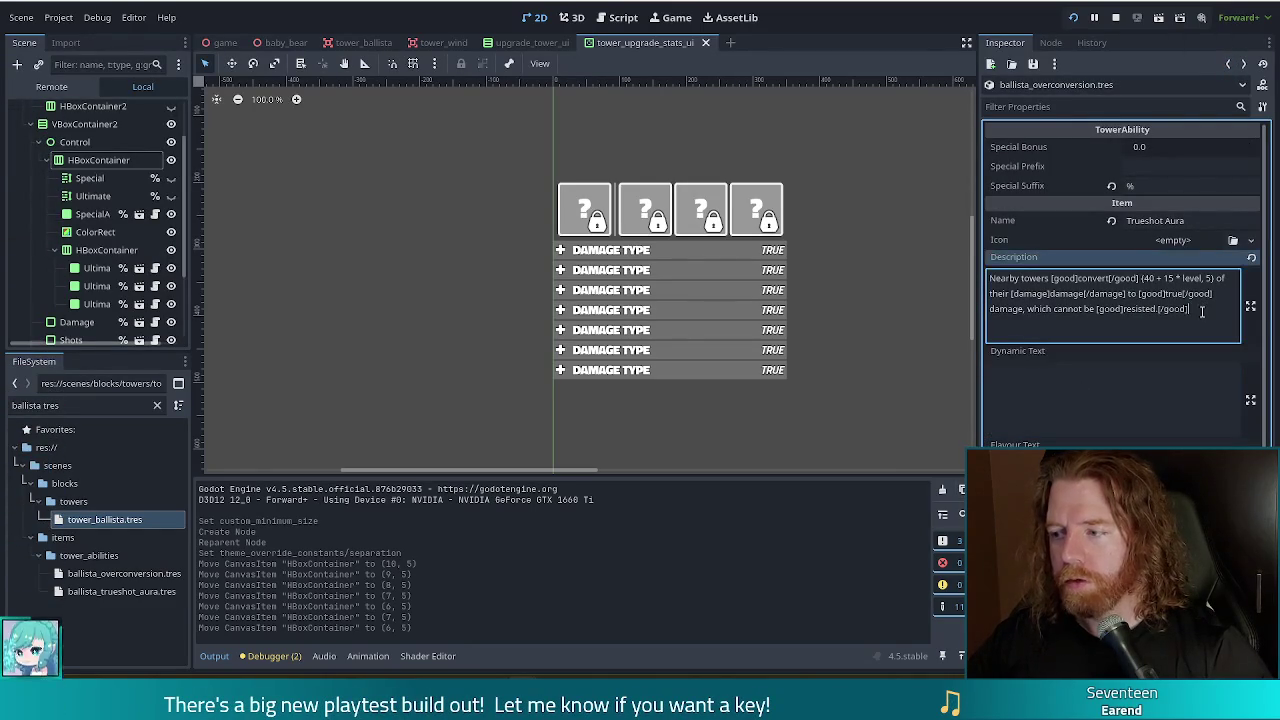
key(ctrl+a)
text([good][b]At Level 5:[/b][/good] Increases [damage]damage[/damage] of [good]nearby[/good] towers by [good]25%.[/good])
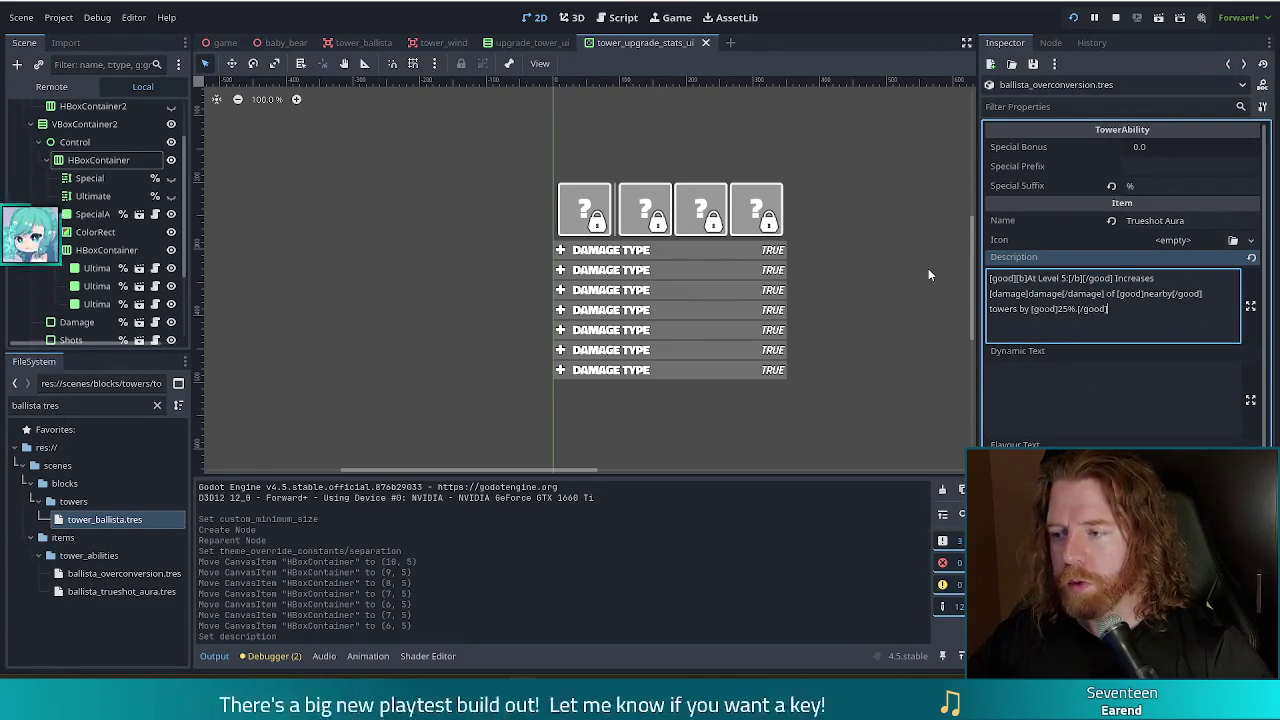
drag(1115, 279, 988, 279)
key(BackSpace)
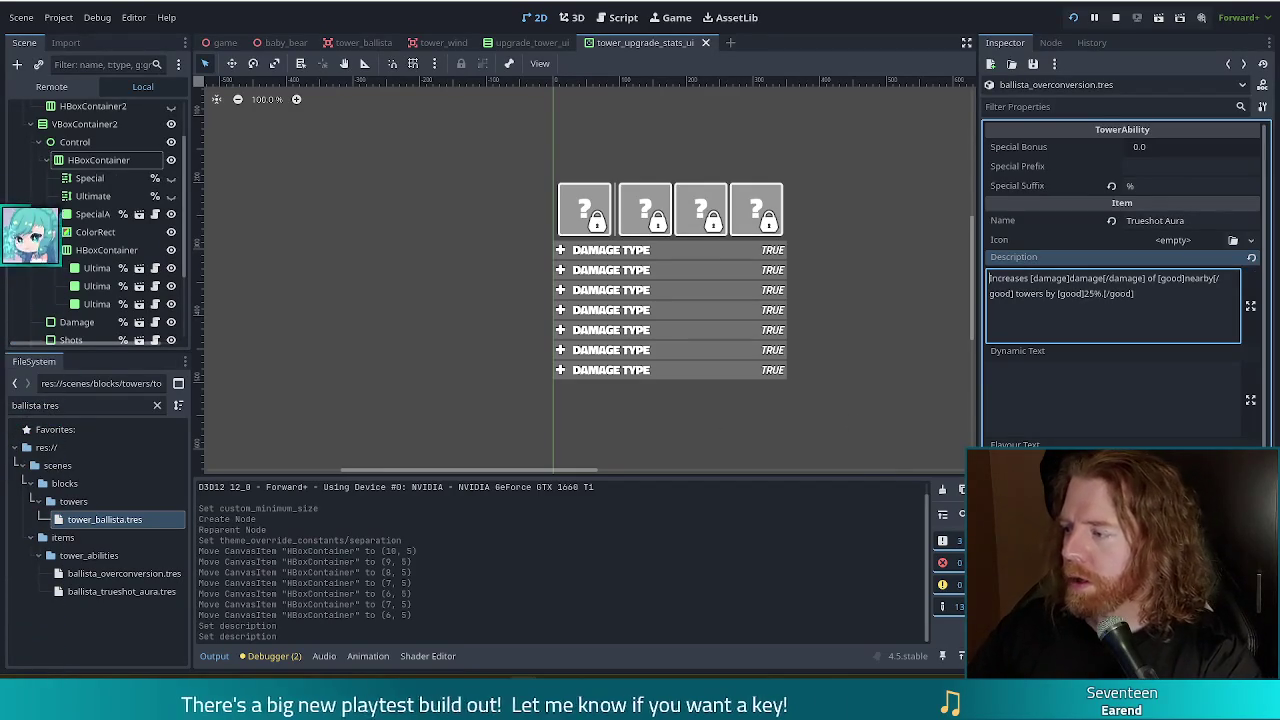
click(1130, 323)
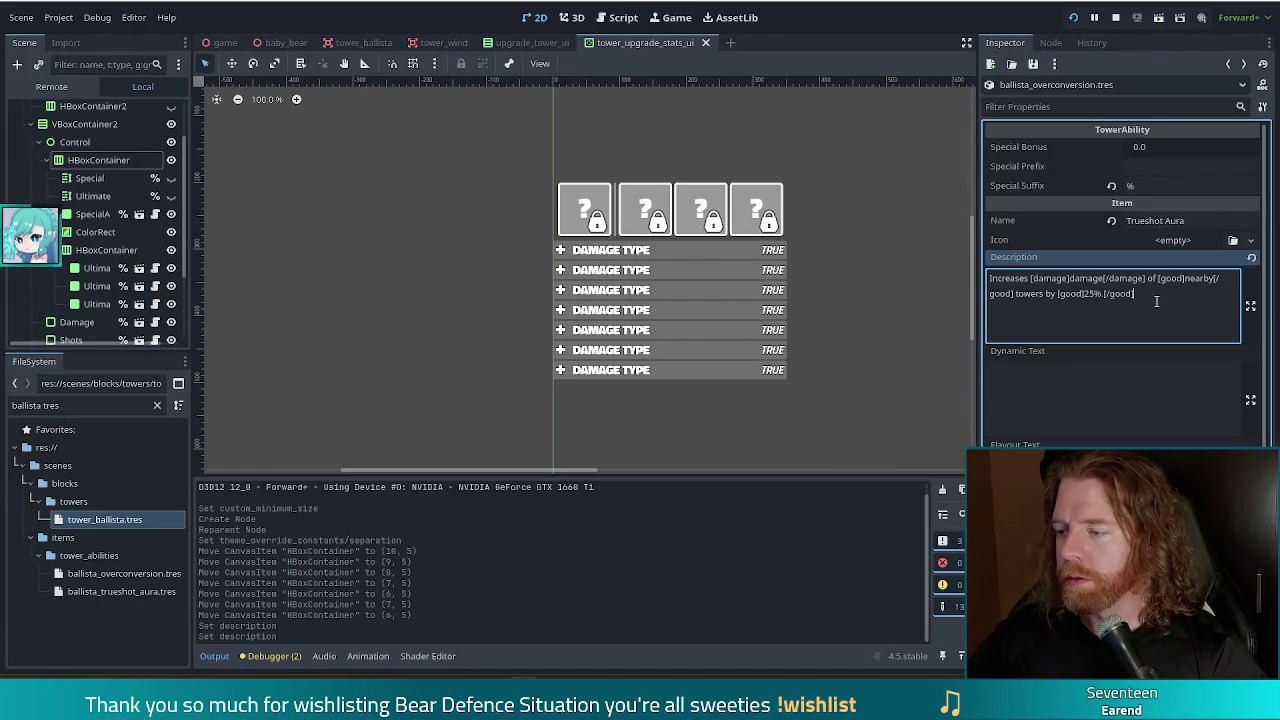
key(ctrl+s)
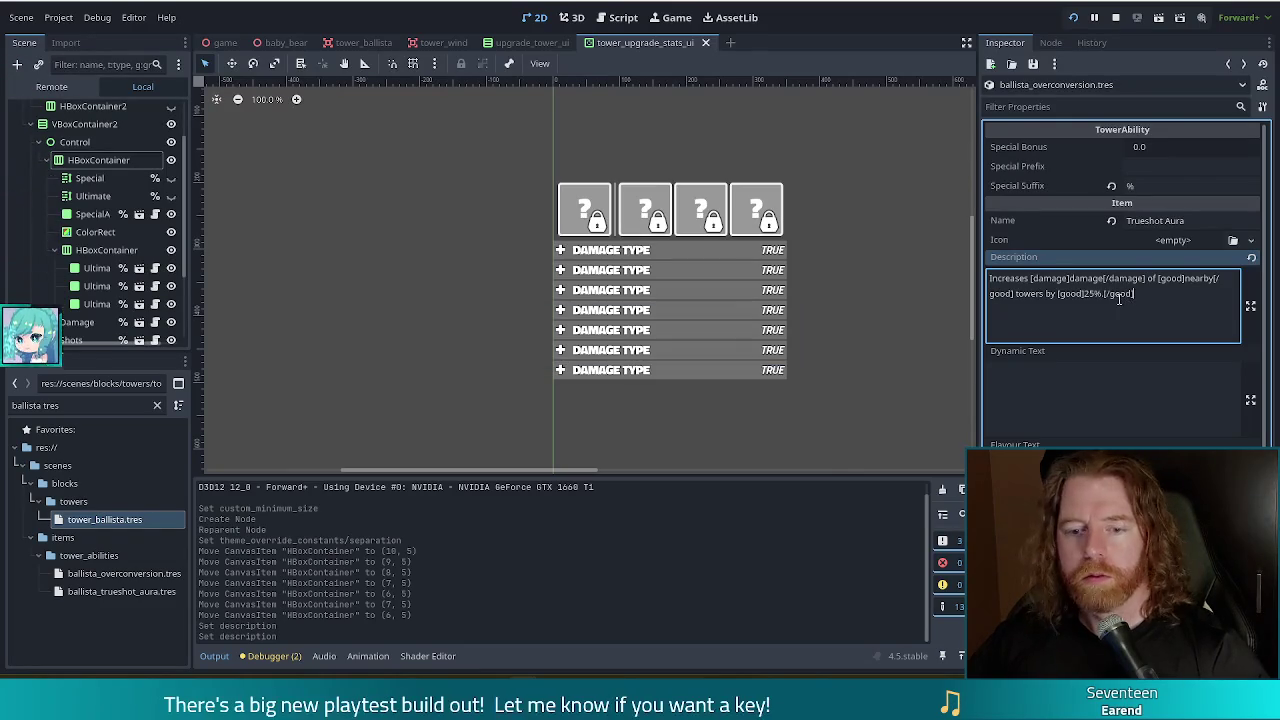
- Add one Ultimates element to tower_ballista.tres holding ballista_overconversion.tres, then reopen that ability
click(128, 522)
scroll(1120, 393, down, 5)
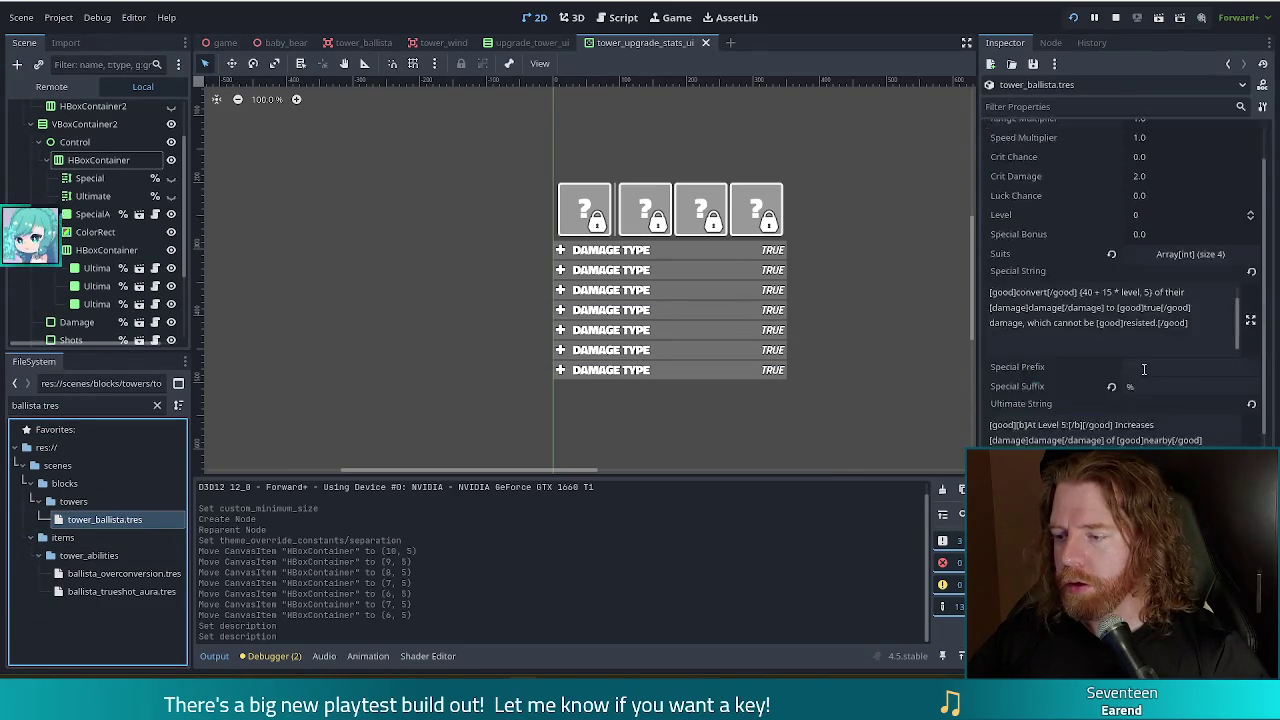
click(1183, 405)
click(1120, 445)
click(116, 575)
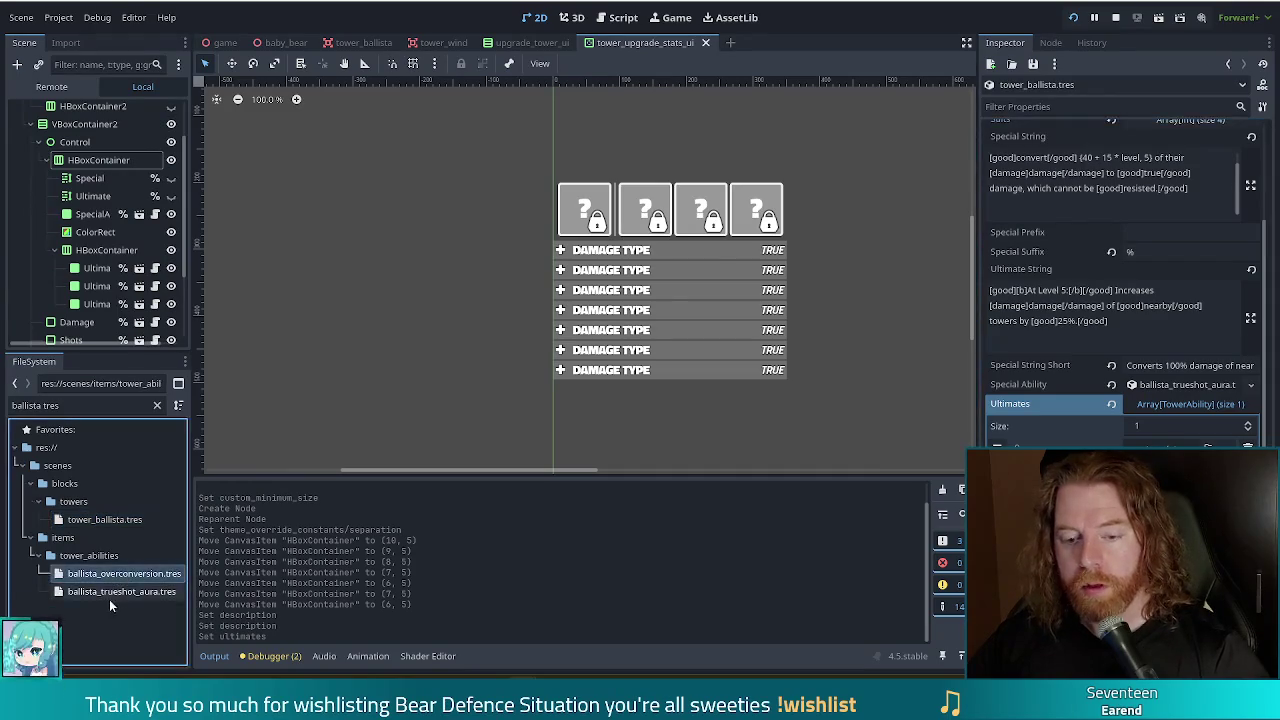
mouse_move(124, 580)
mouse_down()
mouse_move(1180, 430)
mouse_move(1190, 447)
mouse_up()
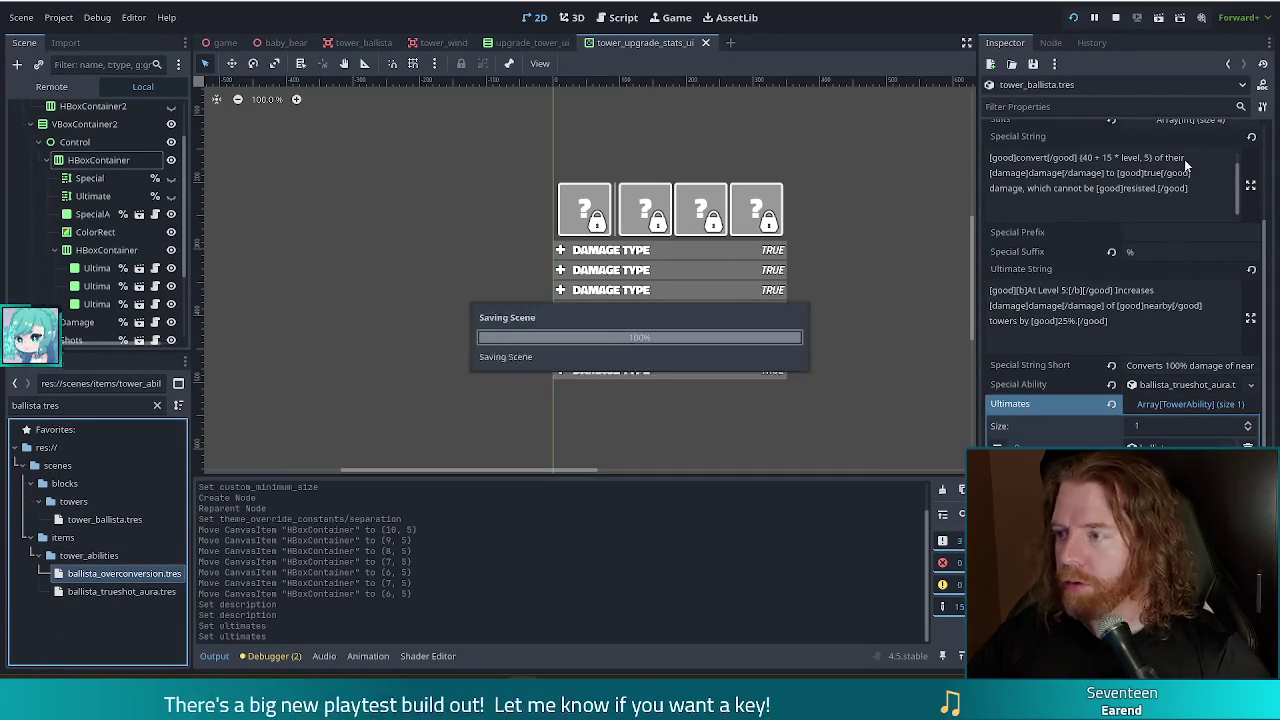
click(1190, 447)
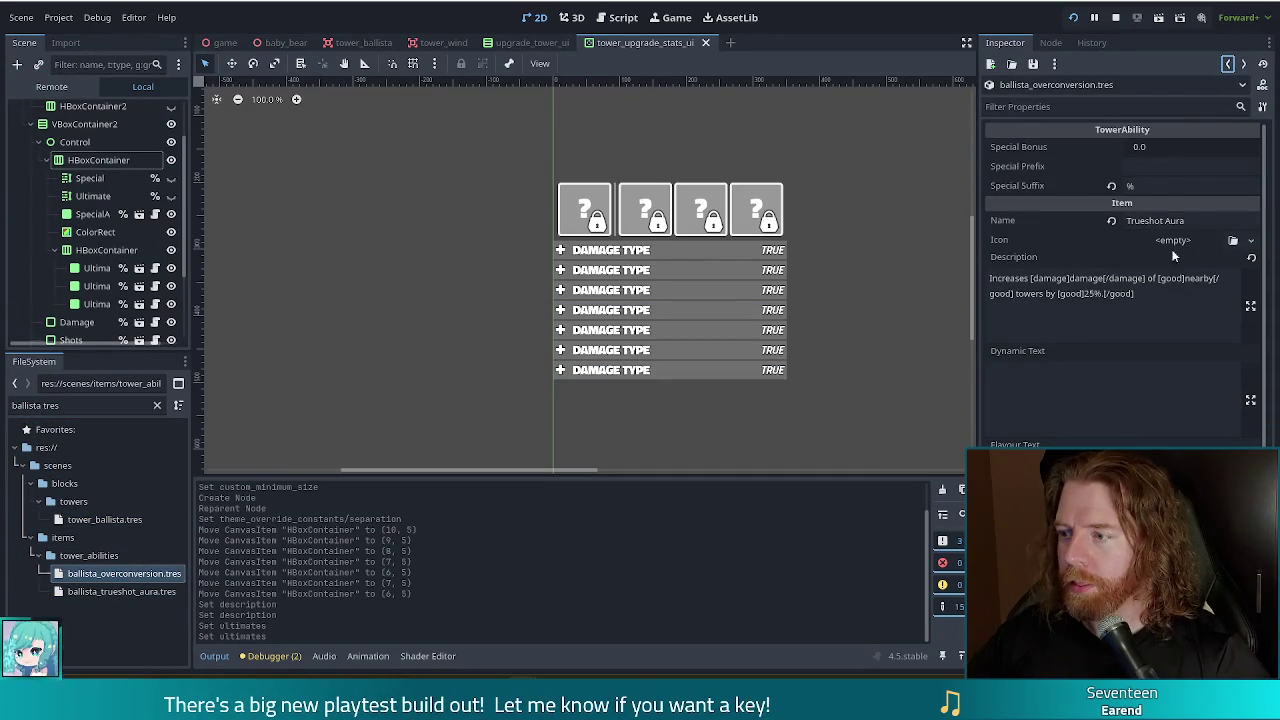
- Set the ability's Name to 'Overconversion', leaving the 25% description unchanged
click(1160, 221)
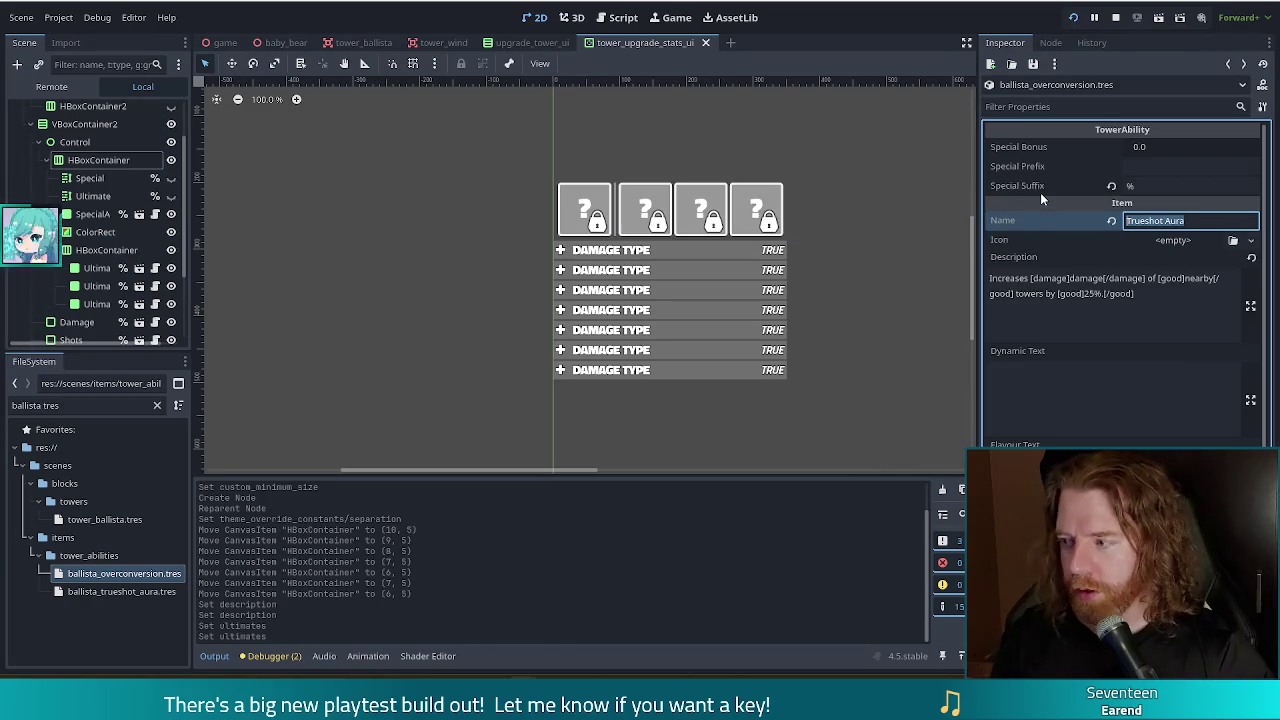
text(Overconversion)
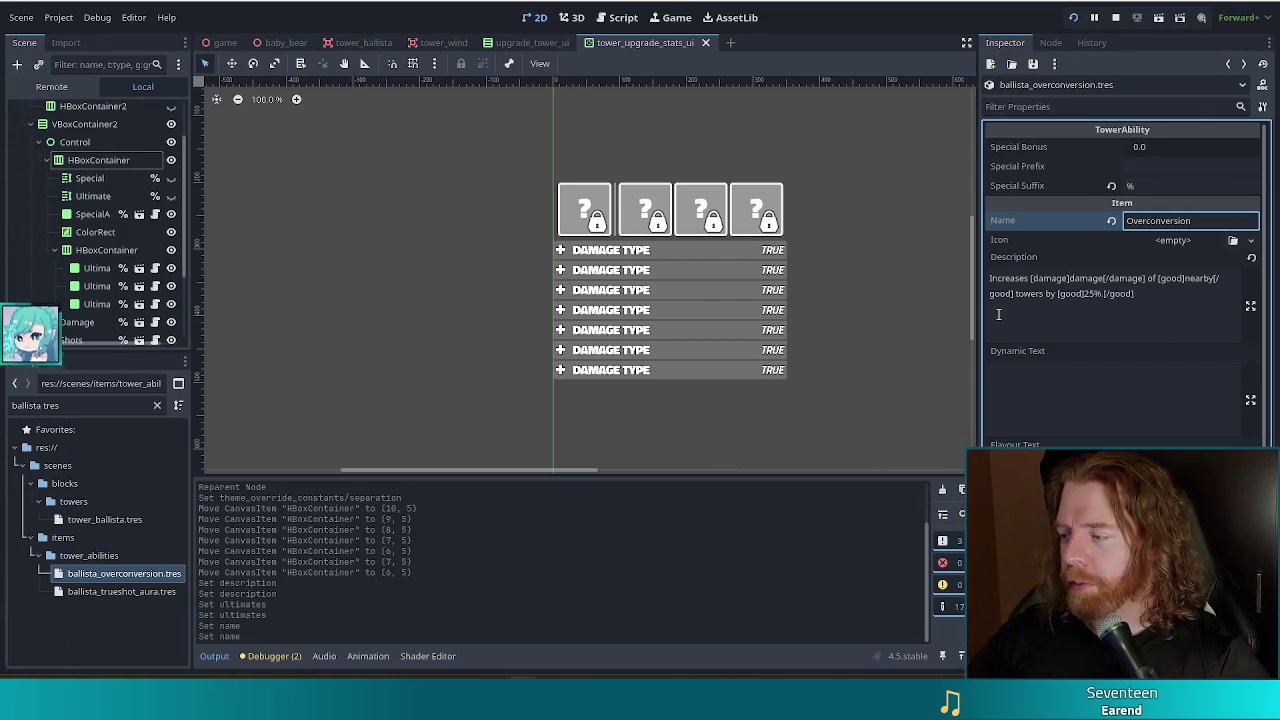
click(1178, 305)
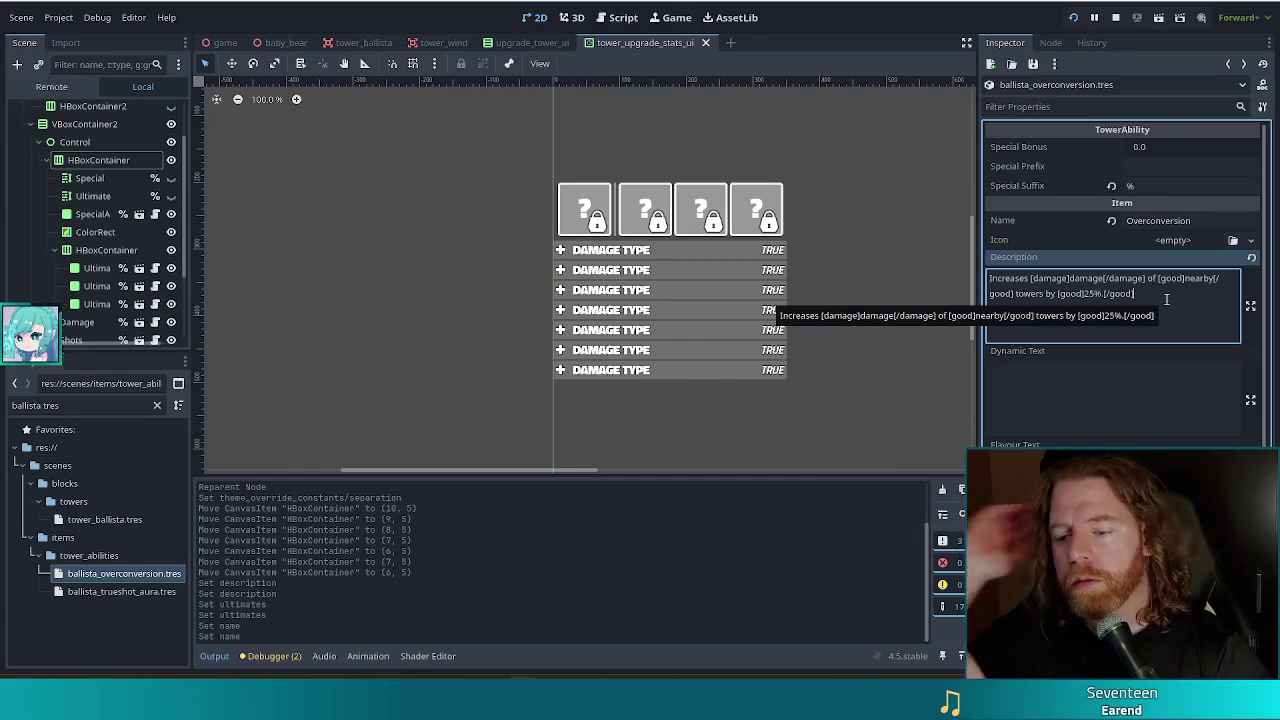
click(826, 43)
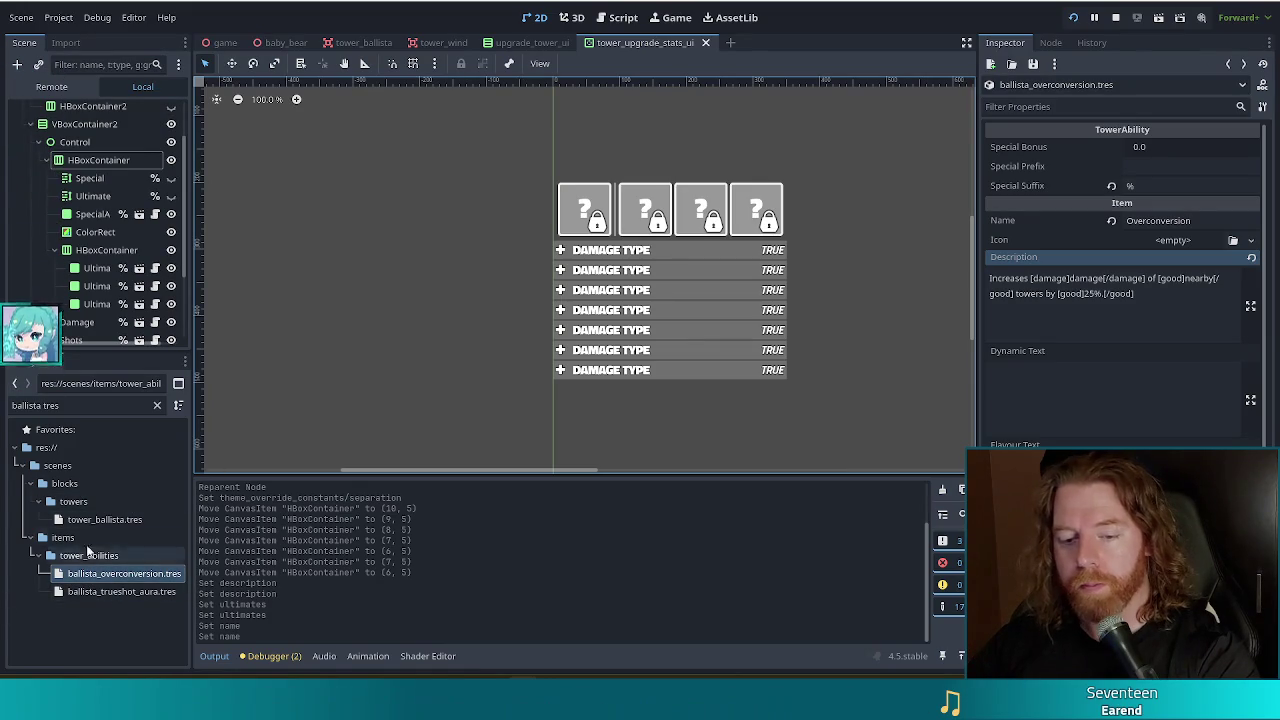
- Filter the FileSystem for 'out' and load out_of_stock.tres in the Inspector
click(12, 405)
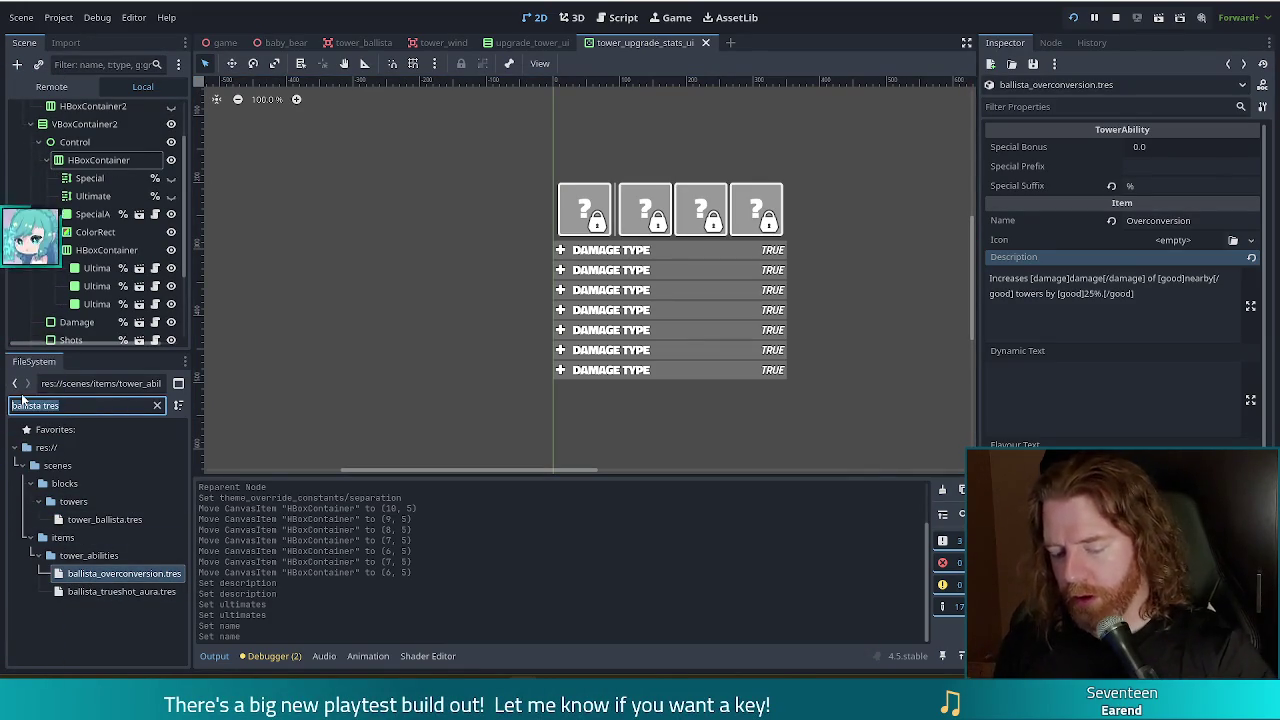
text(out)
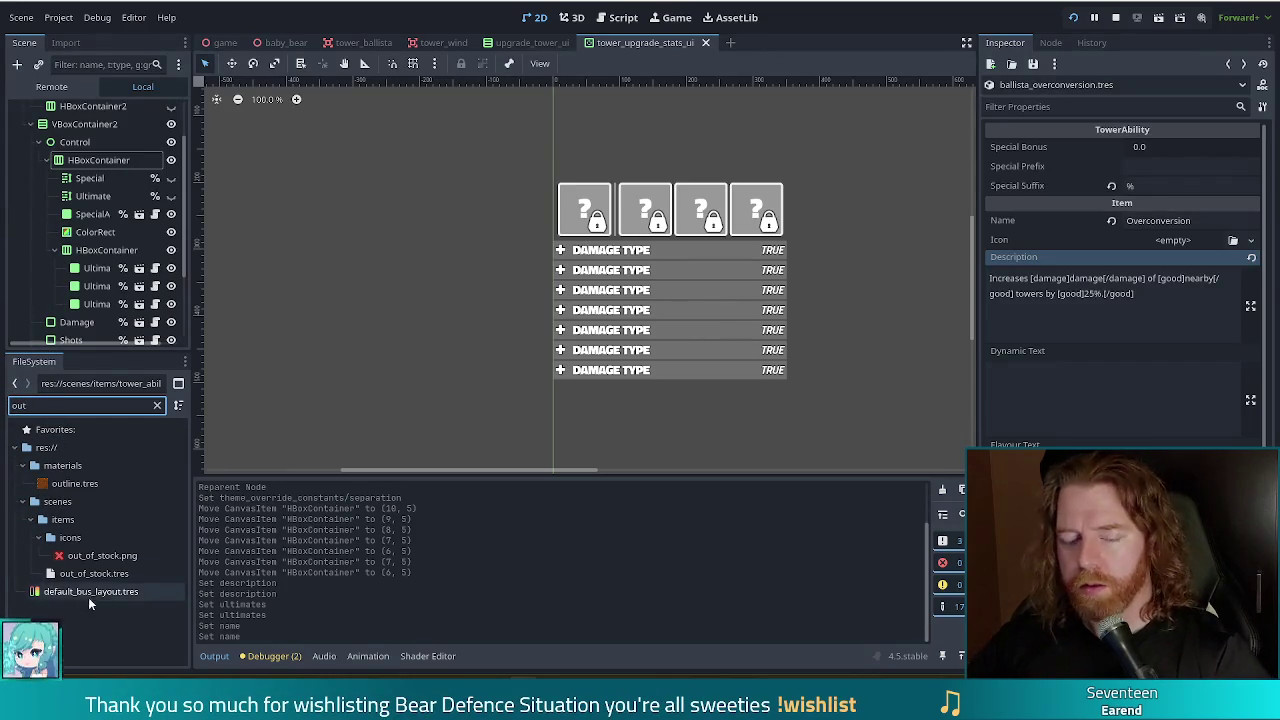
click(100, 574)
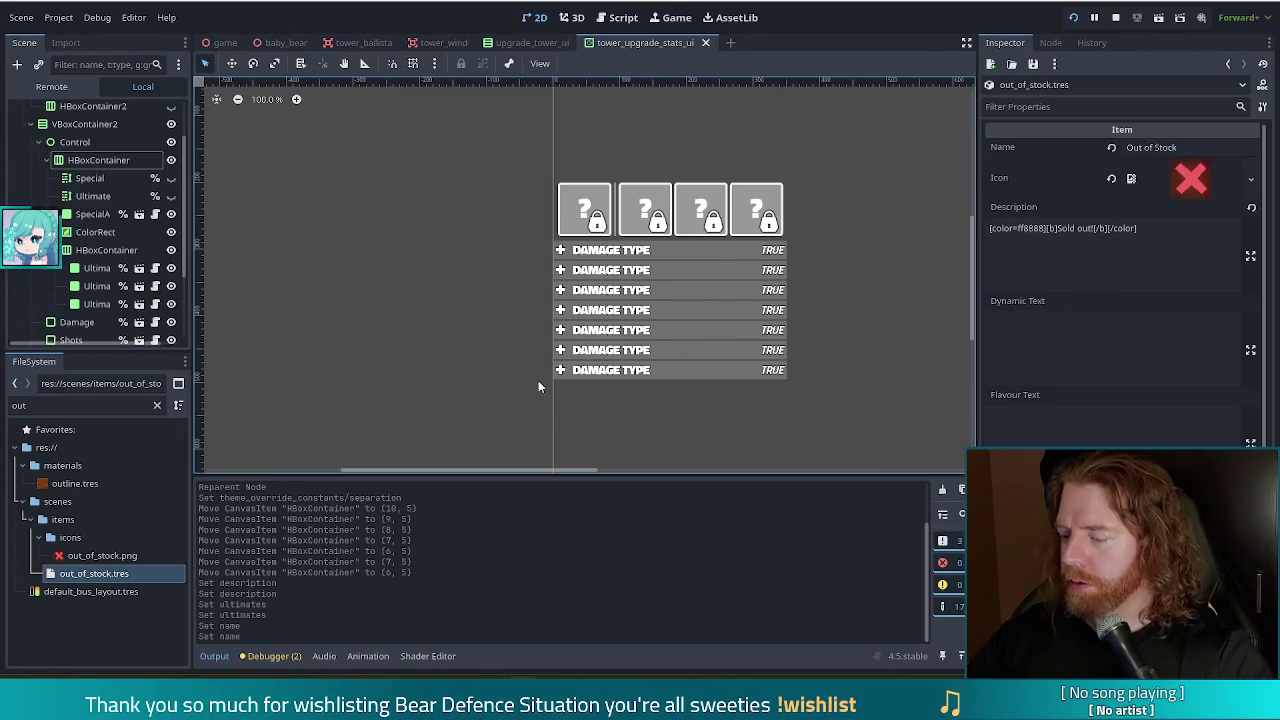
key(XF86AudioLowerVolume)
key(XF86AudioLowerVolume)
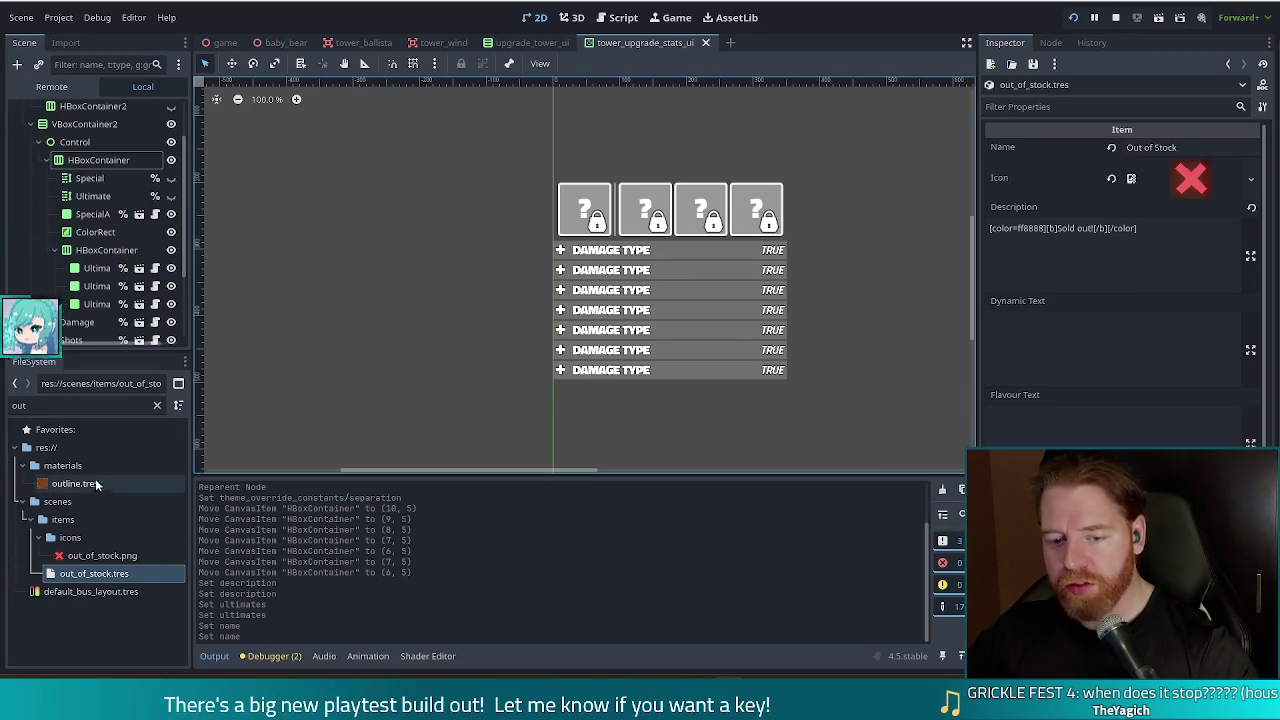
- Select the current FileSystem filter text so it can be replaced
double_click(18, 405)
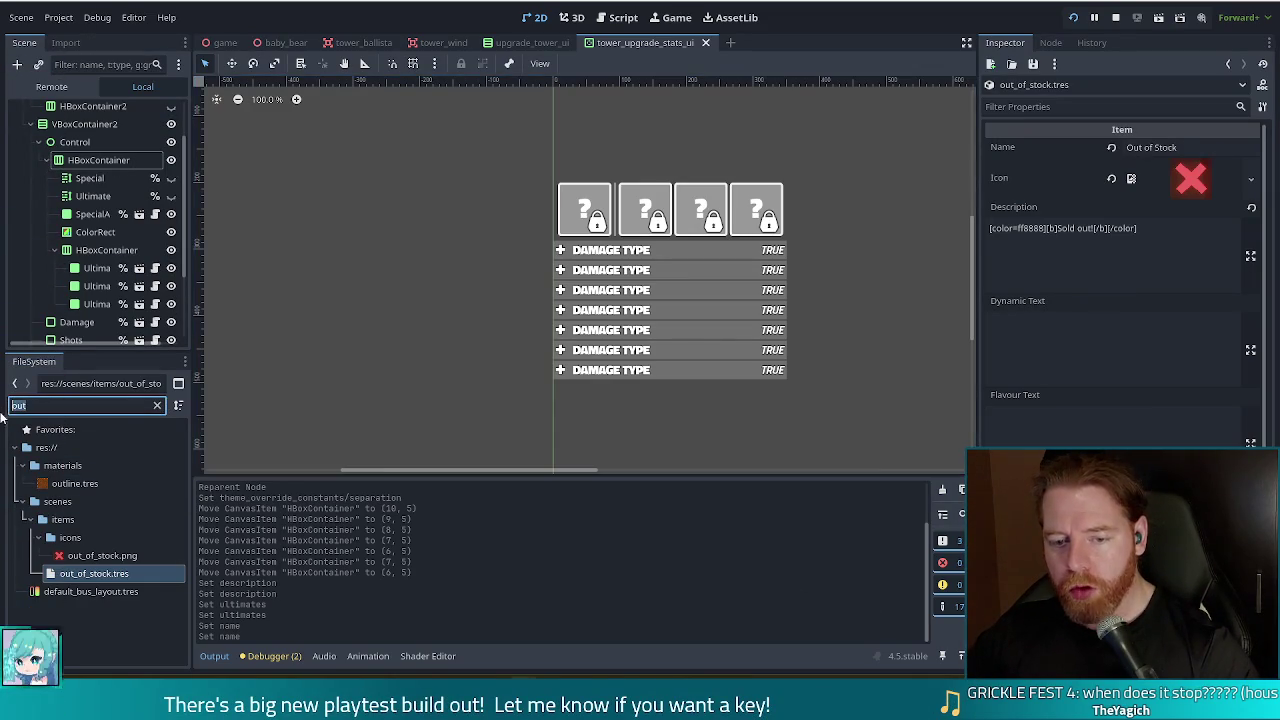
- Duplicate ballista_overconversion.tres as _unavailable.tres
text(ball)
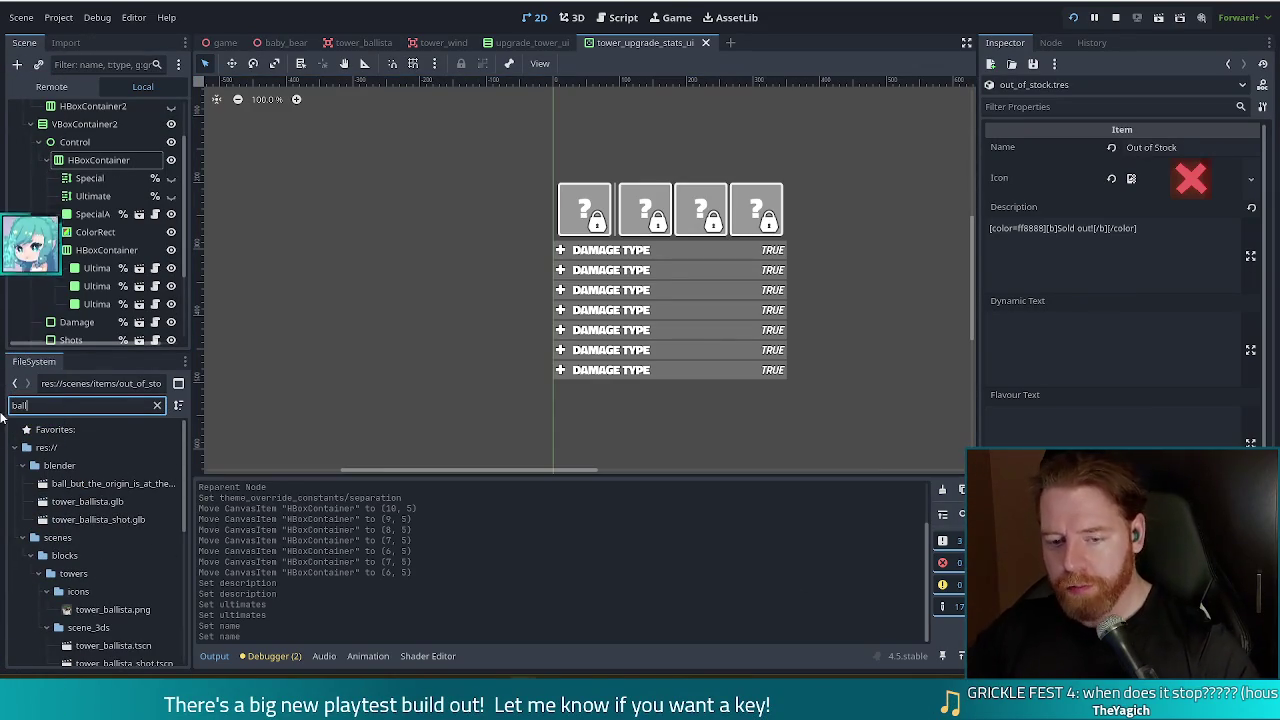
text(ista)
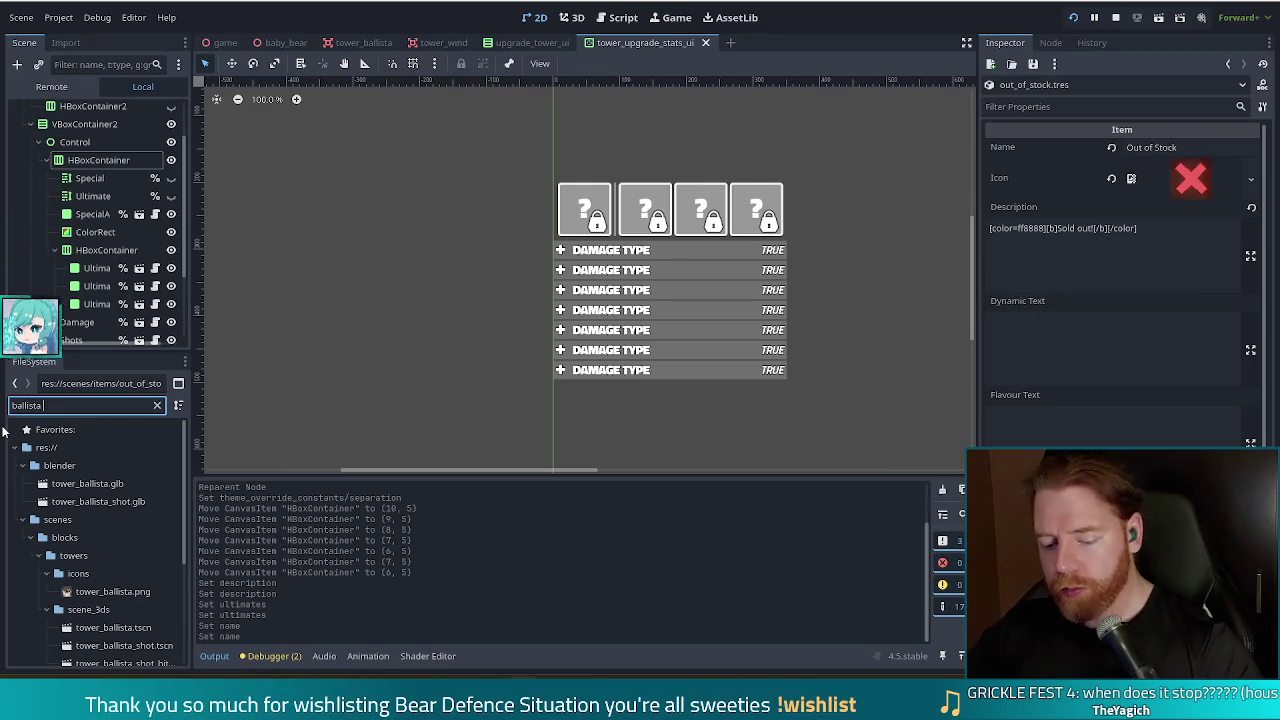
text( tres)
click(110, 573)
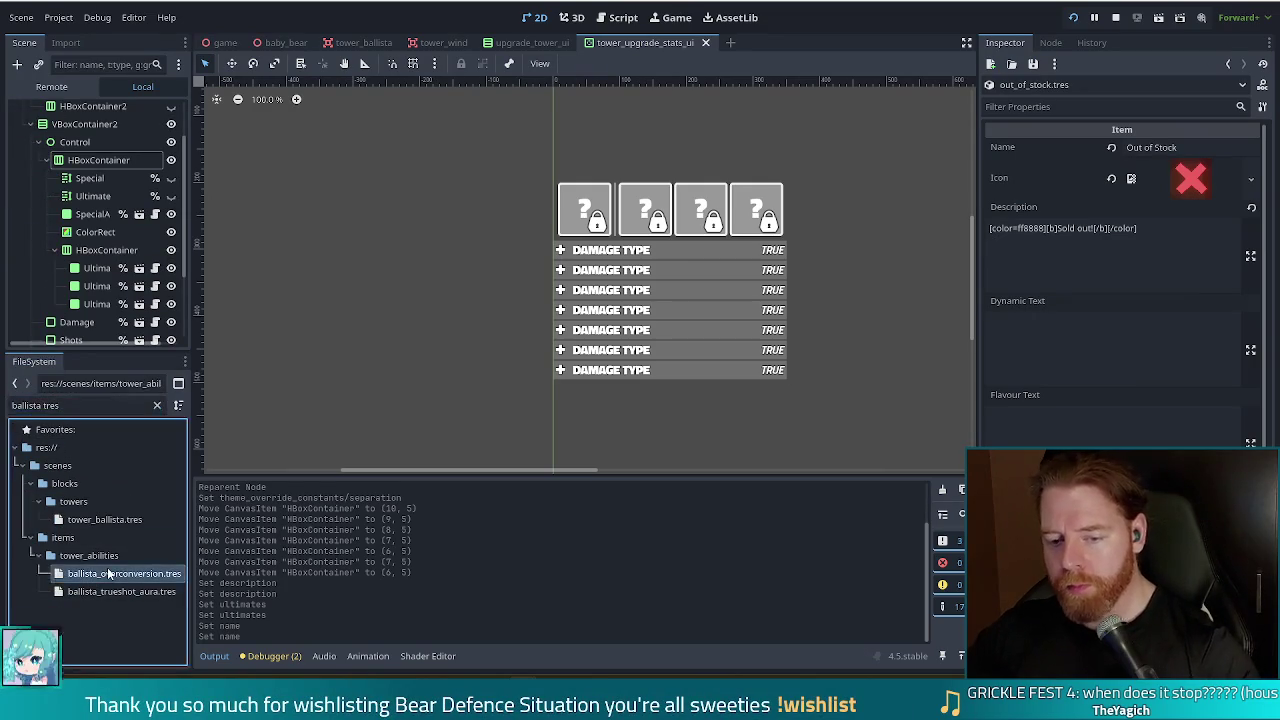
key(ctrl+d)
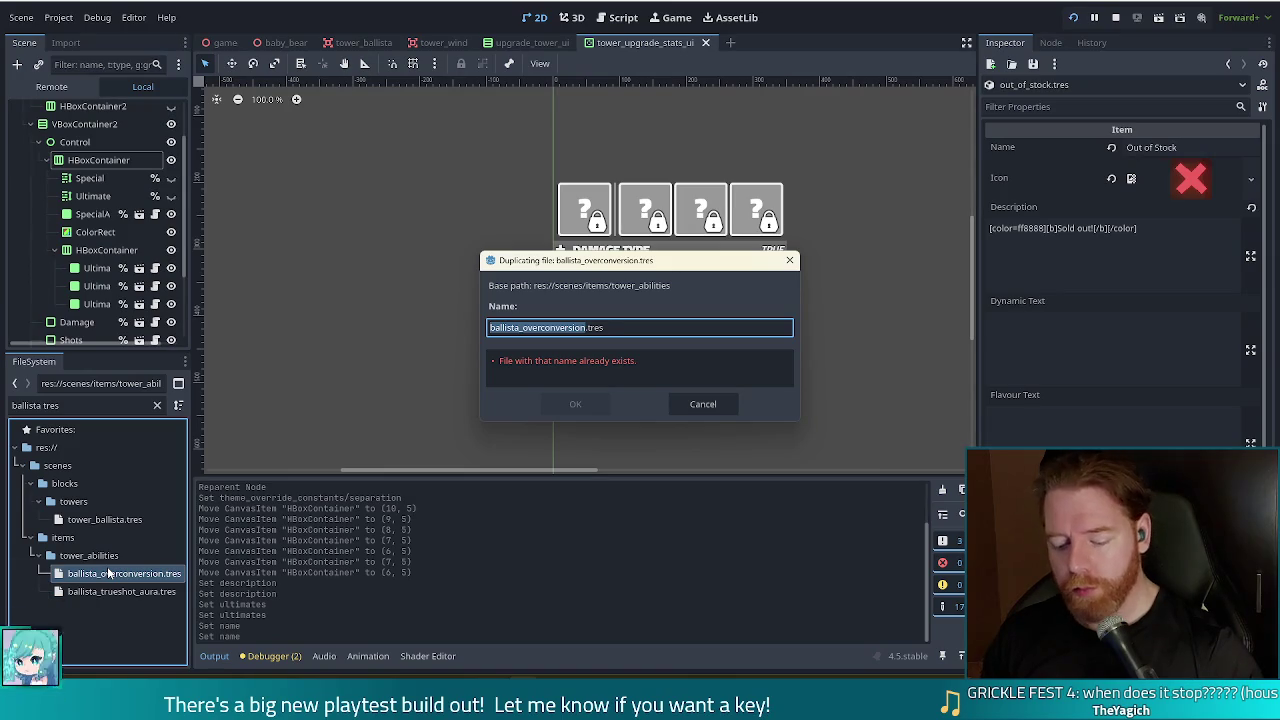
text(u)
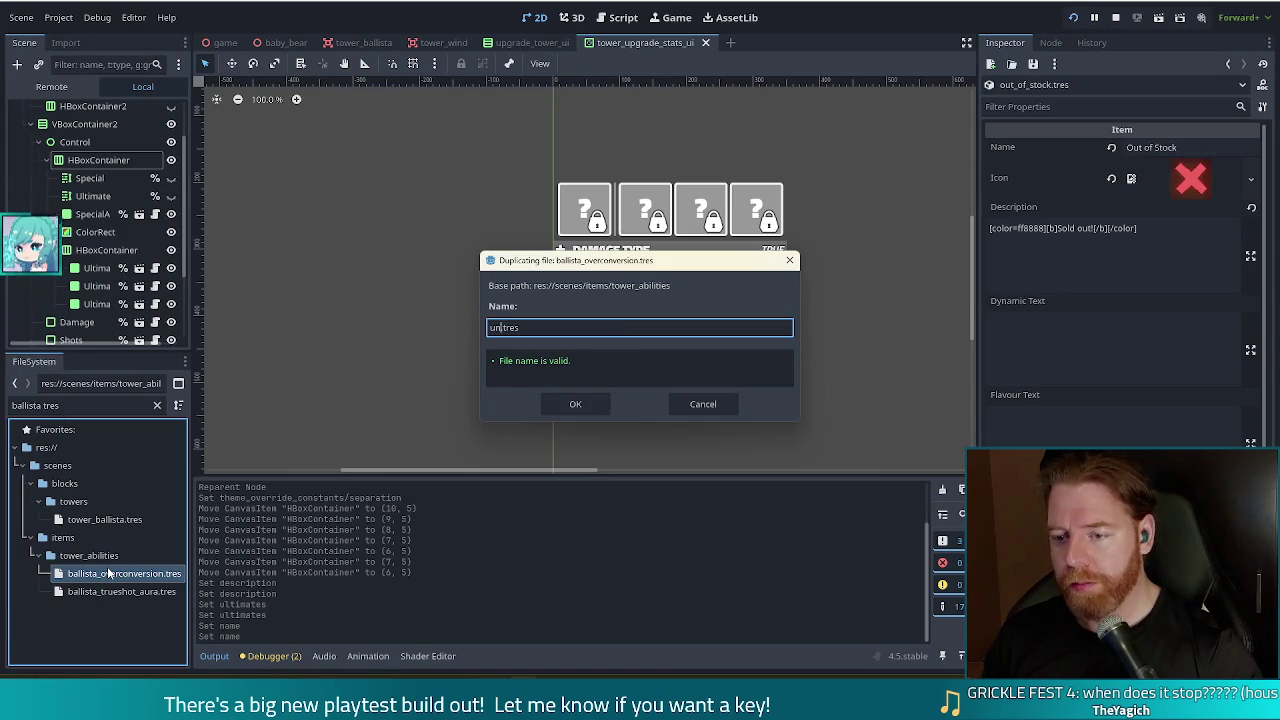
key(BackSpace)
key(BackSpace)
text(_)
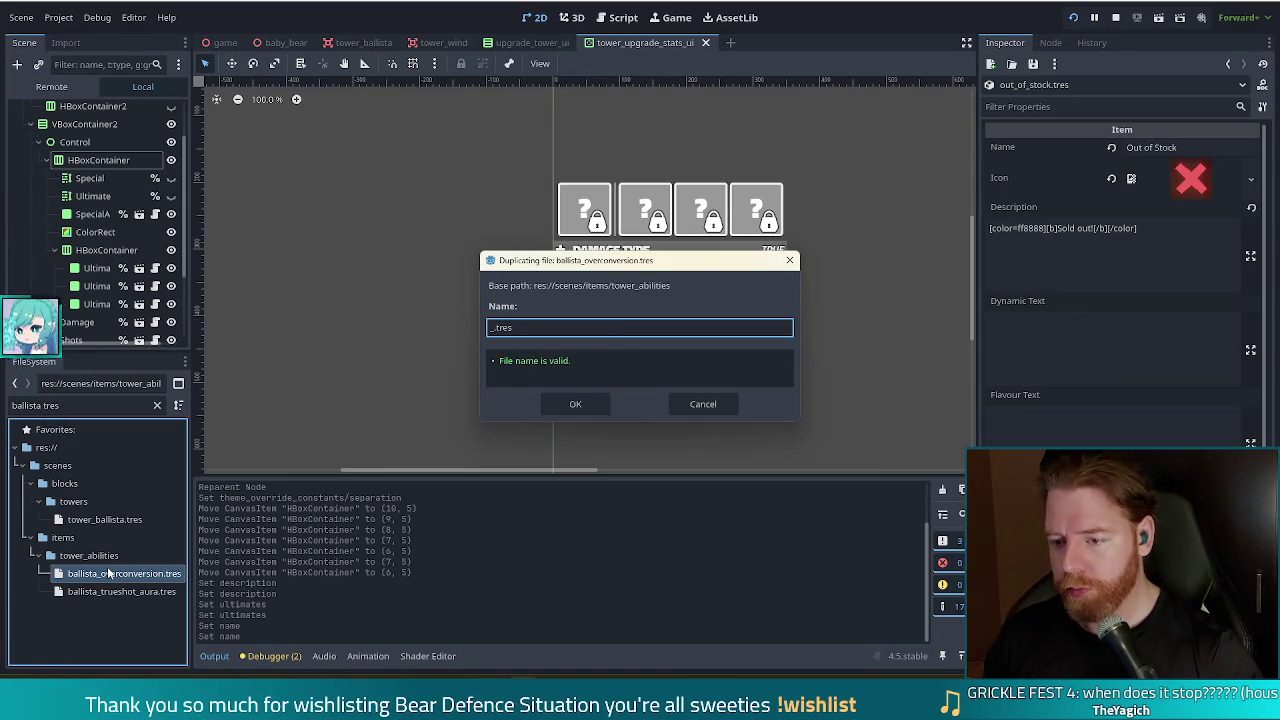
text(una)
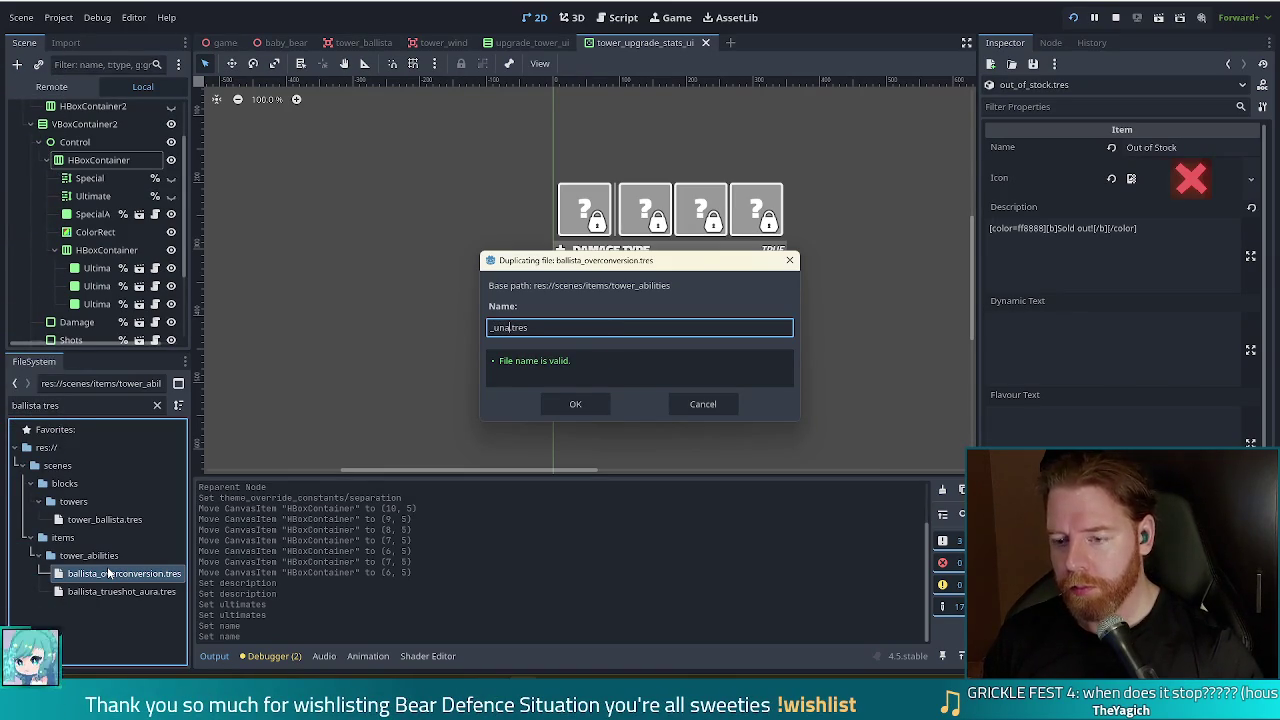
text(vailable)
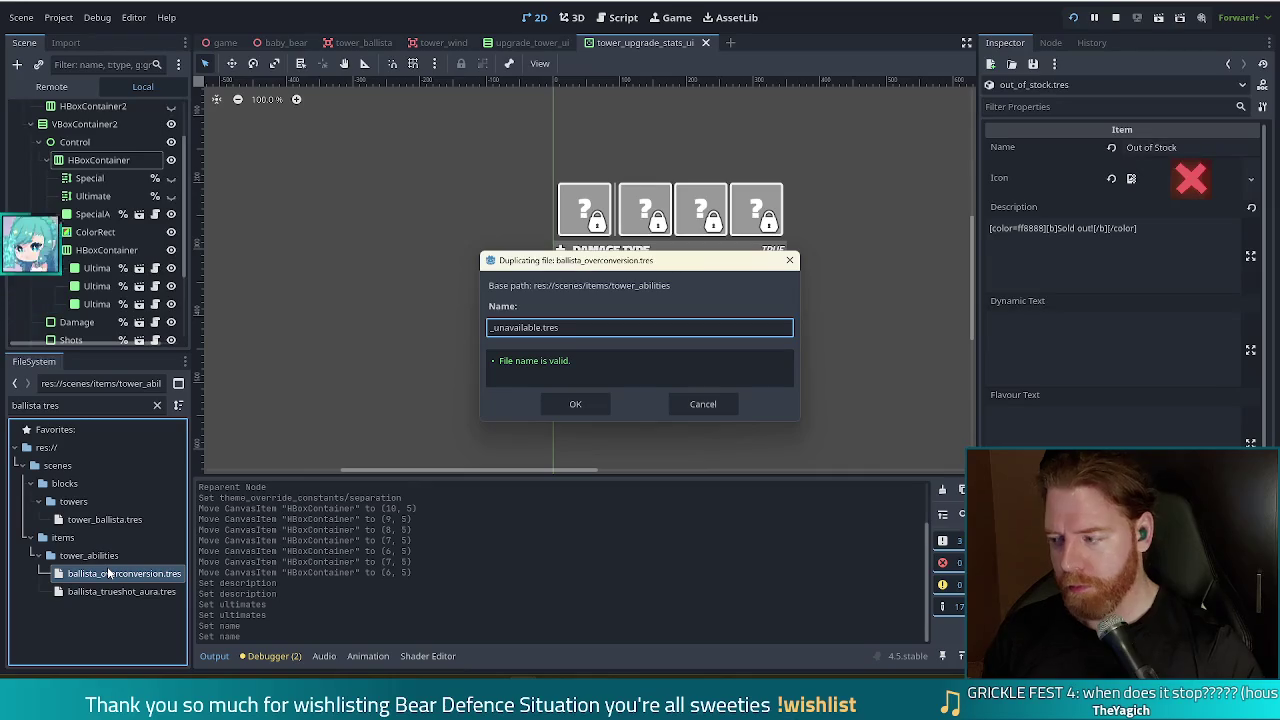
click(603, 404)
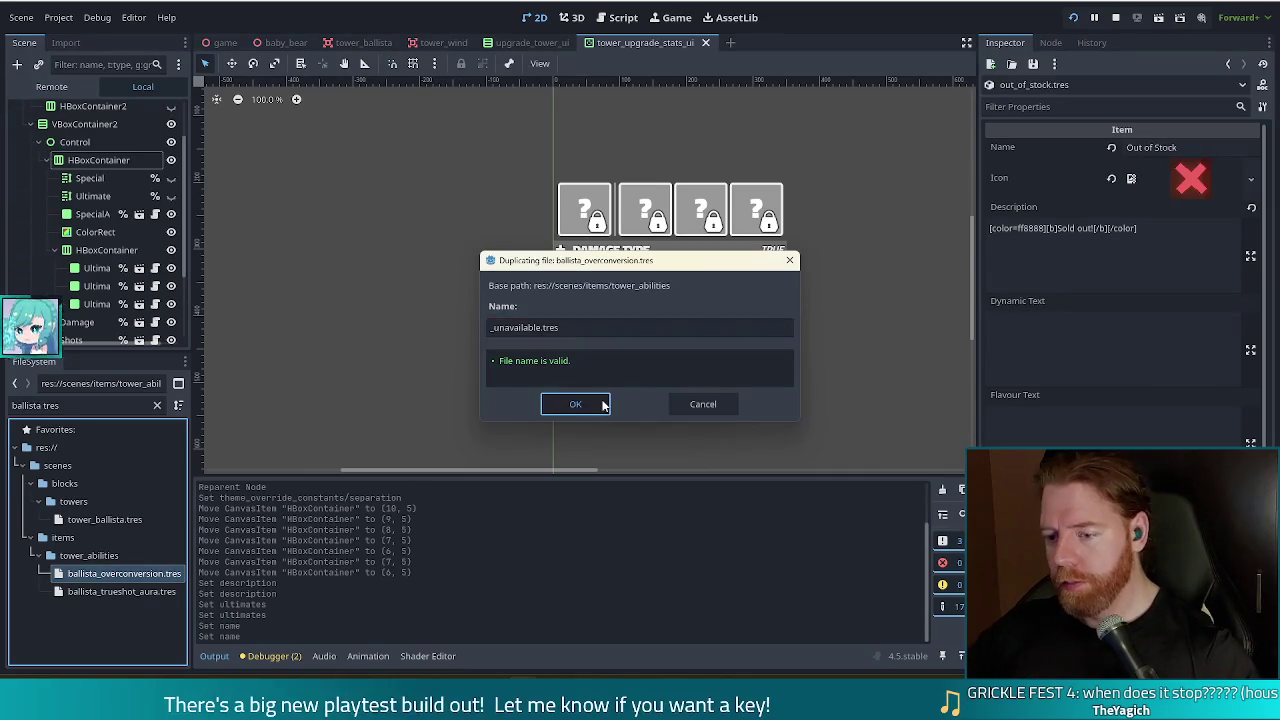
click(603, 404)
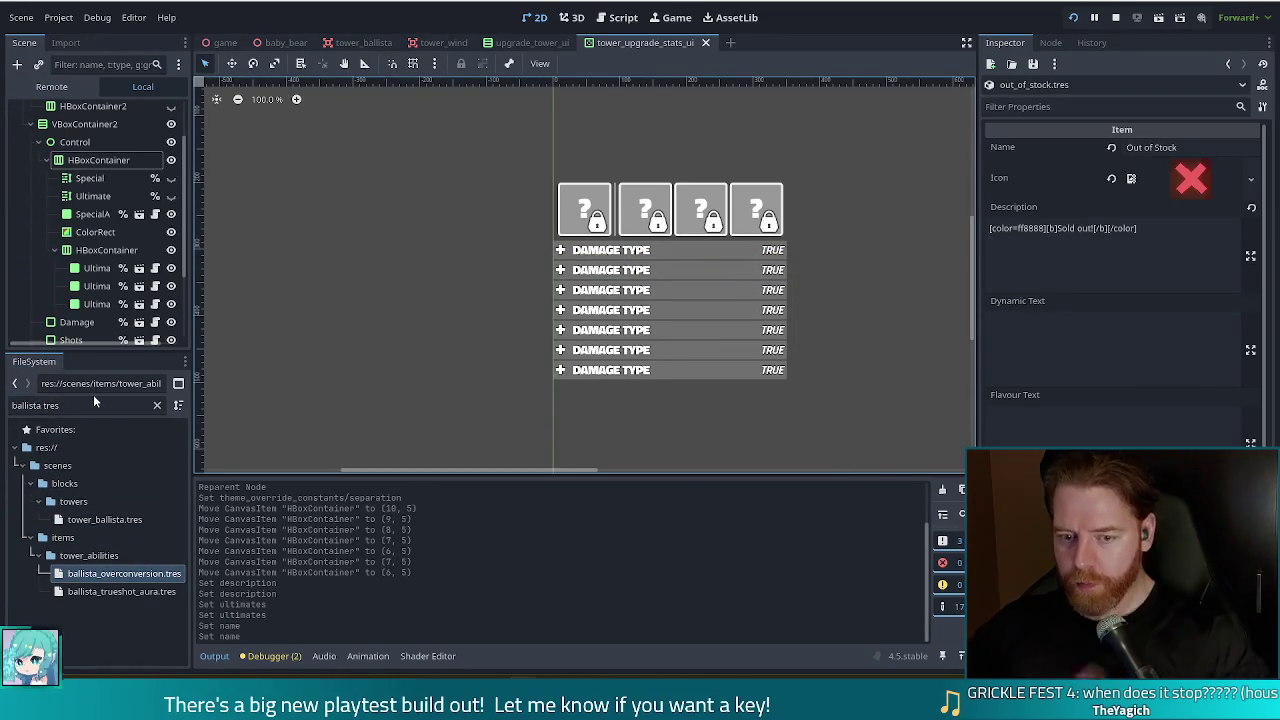
- Filter the FileSystem for '_unava' and open _unavailable.tres
drag(93, 404, 5, 404)
text(_unva)
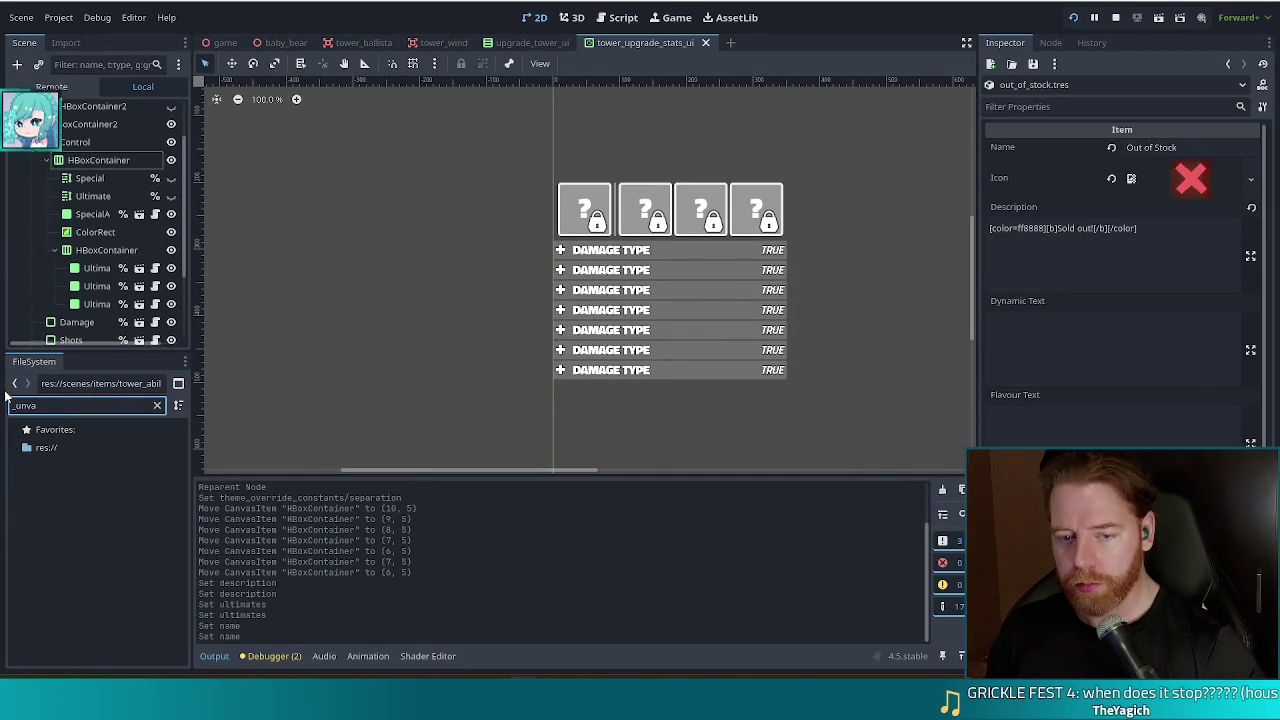
key(BackSpace)
text(a)
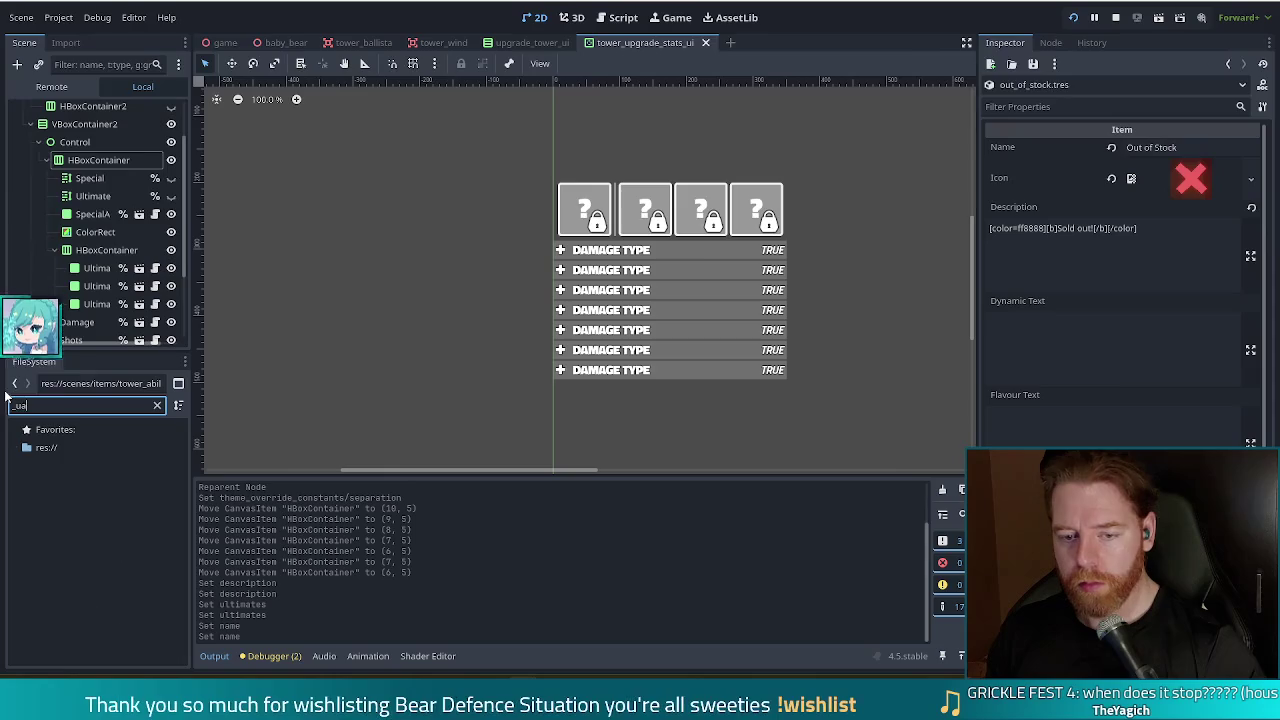
key(BackSpace)
text(nava)
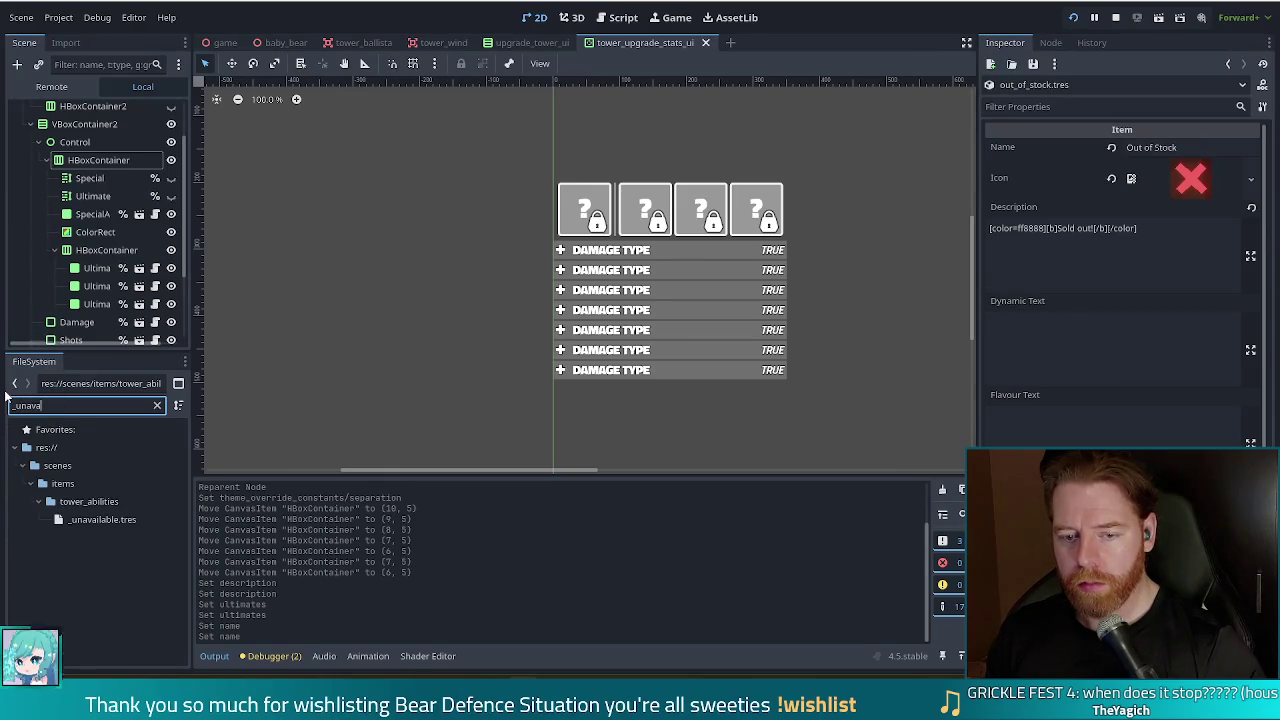
double_click(101, 520)
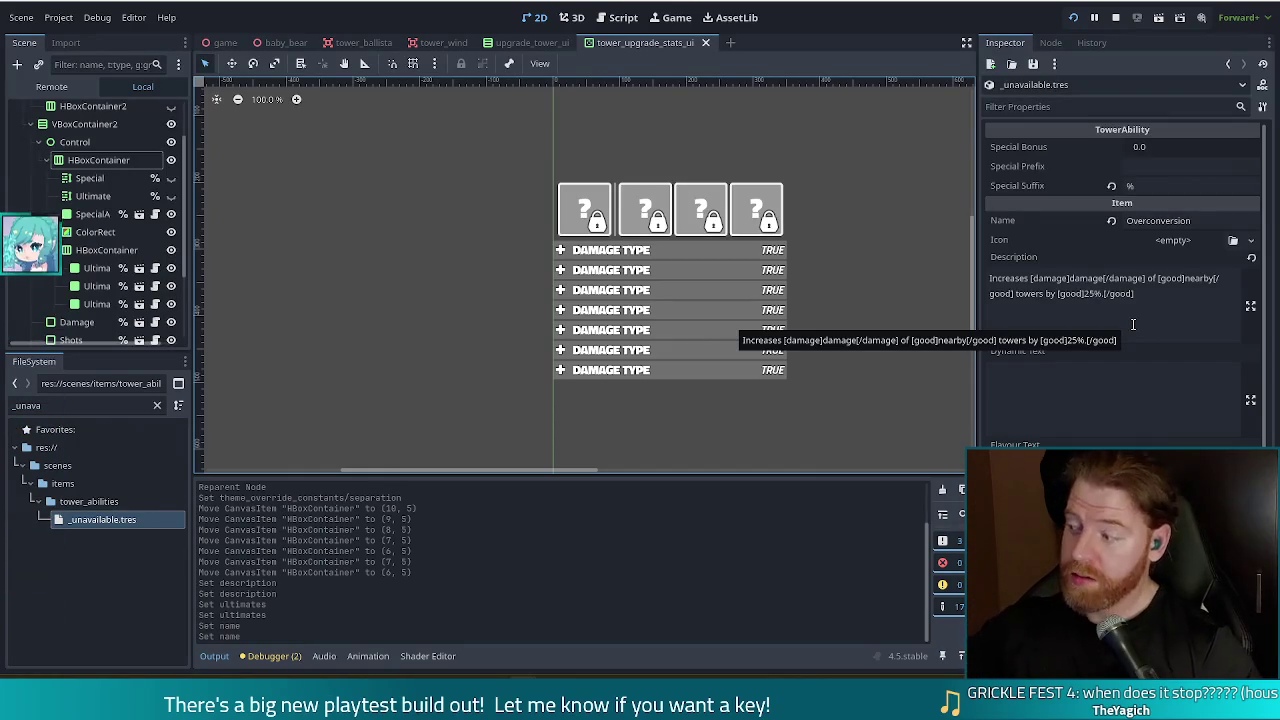
- Change the ability's Inspector Name from Overconversion to 'Unavailable'
scroll(1179, 302, down, 2)
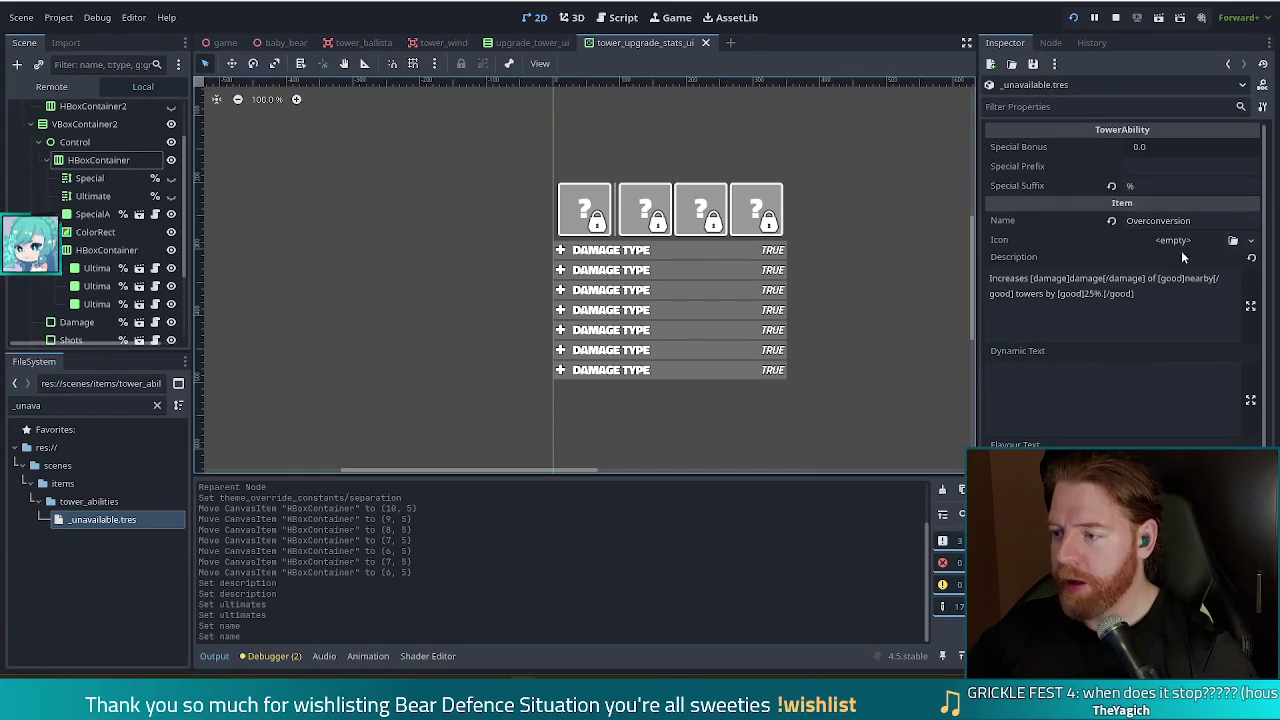
scroll(1150, 260, up, 1)
click(1160, 220)
text(U)
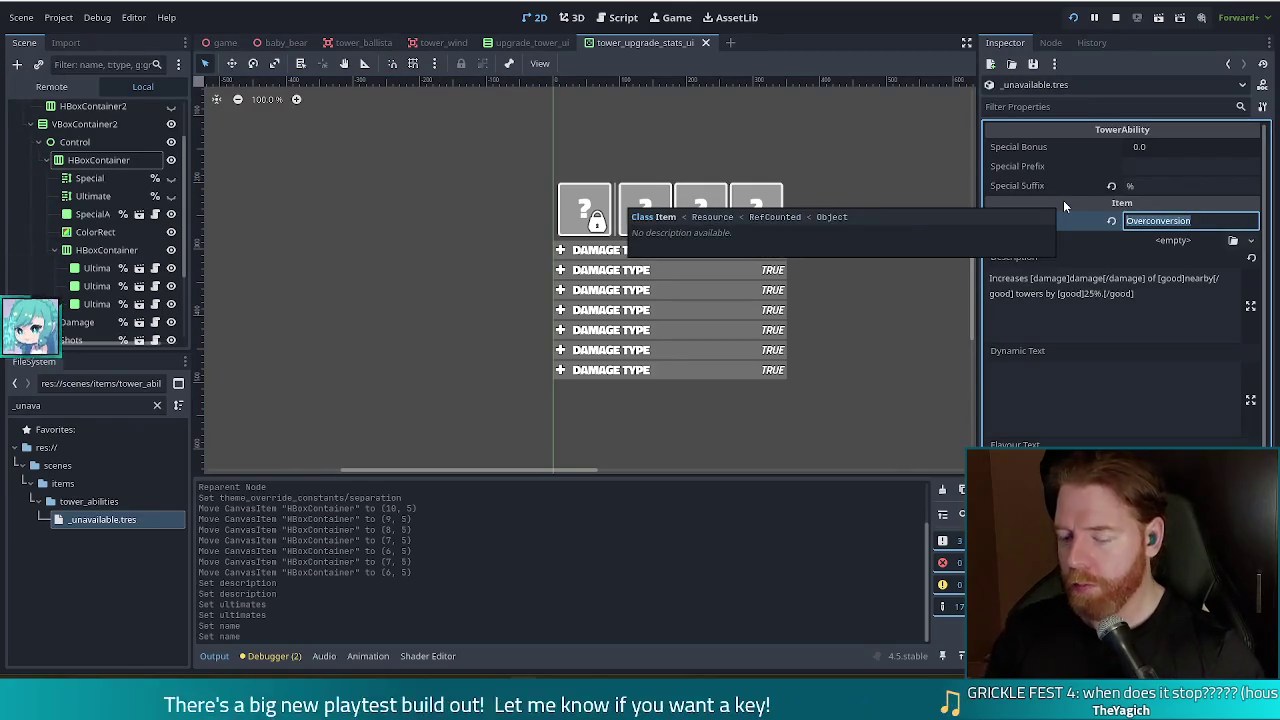
text(navailable)
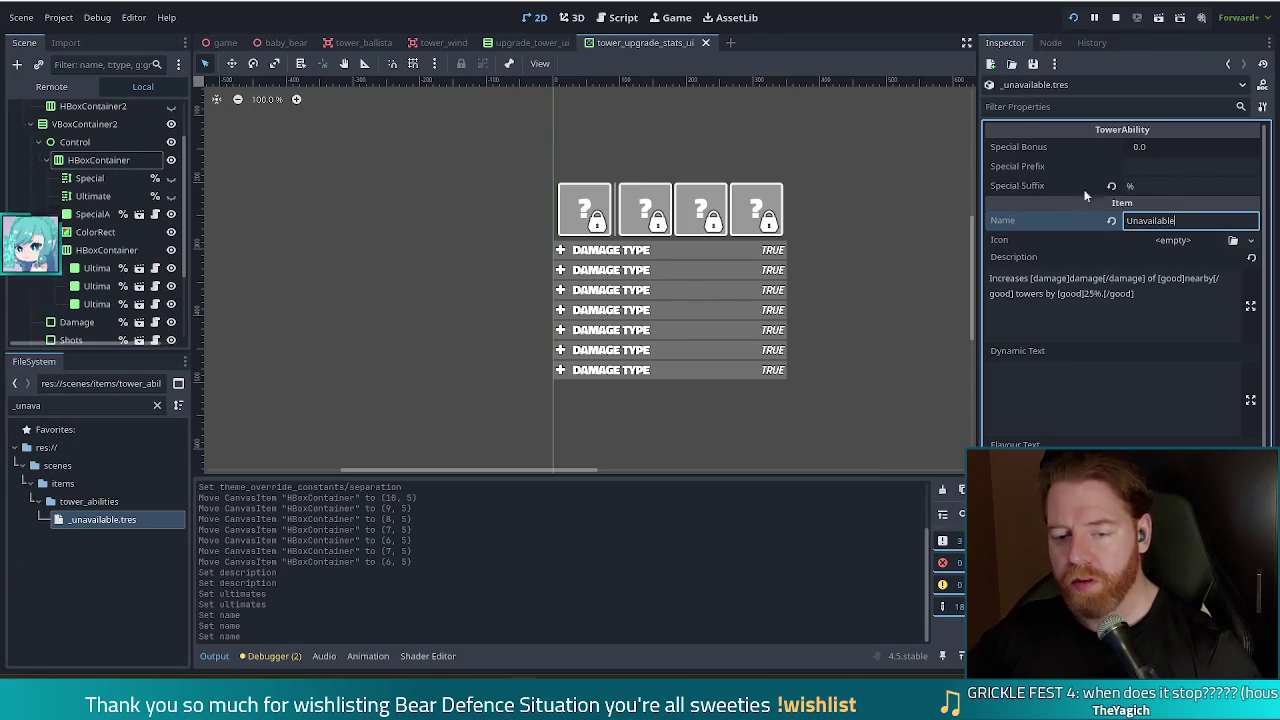
click(1170, 306)
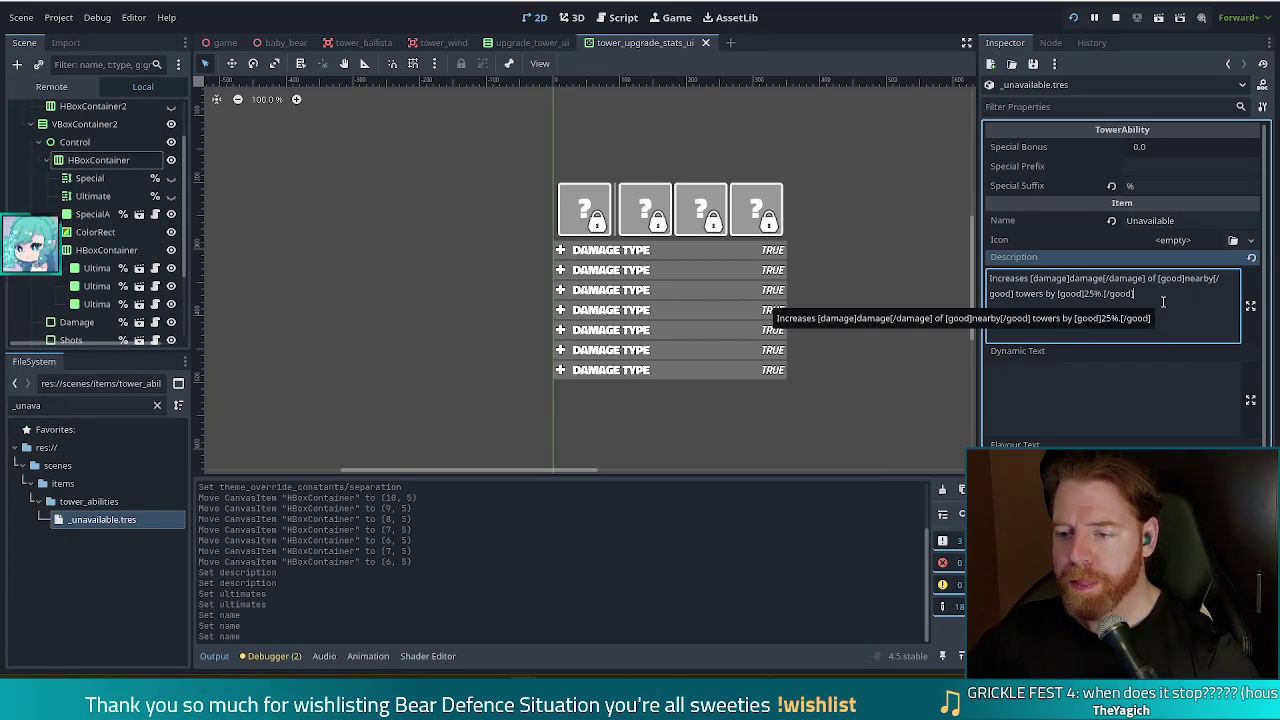
- Replace the description with 'This ability is not available in this version of the game.' and wrap 'not available' in [v_bad] tags
key(ctrl+a)
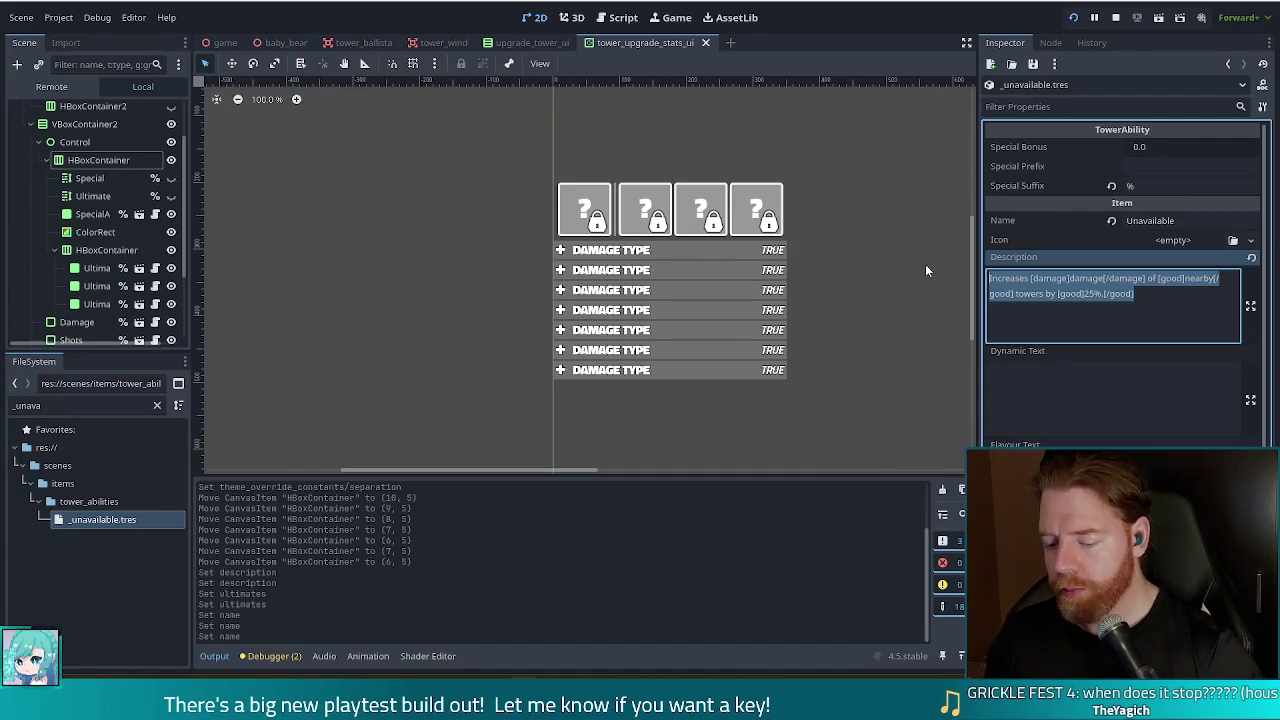
text(This ability is not available in this version of the game.)
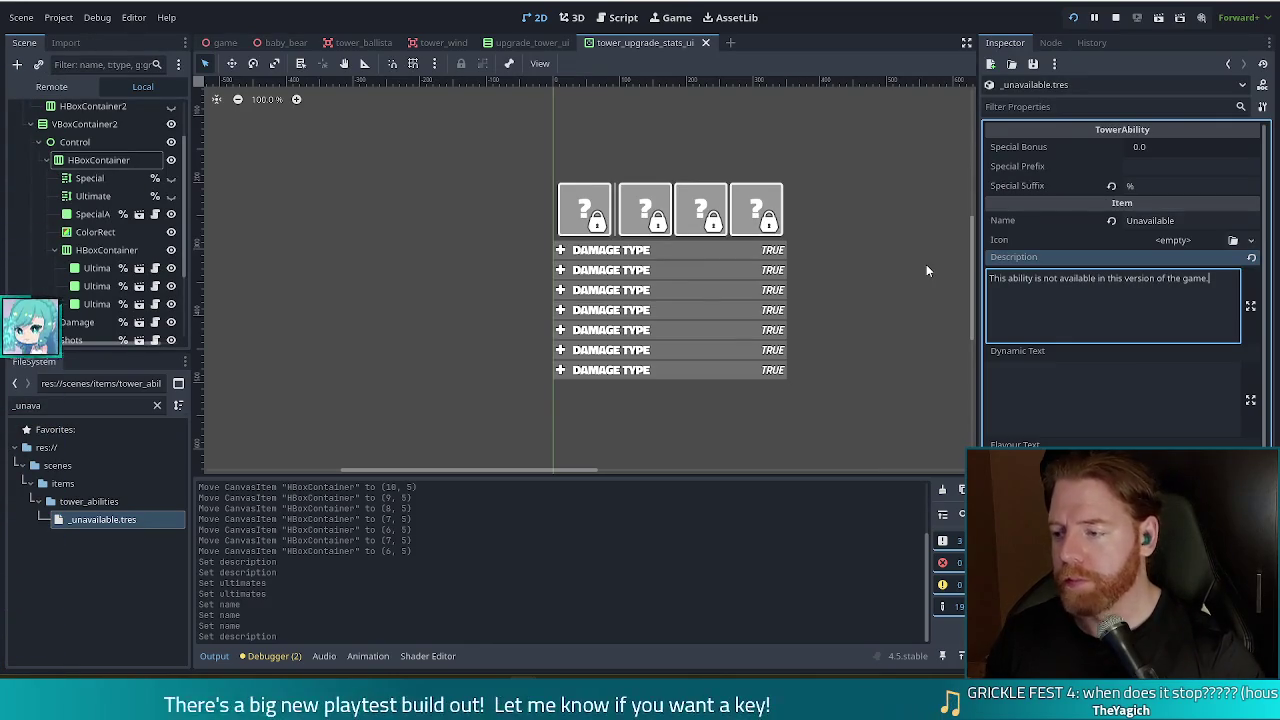
key(ctrl+Left)
key(ctrl+Left)
key(ctrl+Left)
key(ctrl+Left)
text([v_bad)
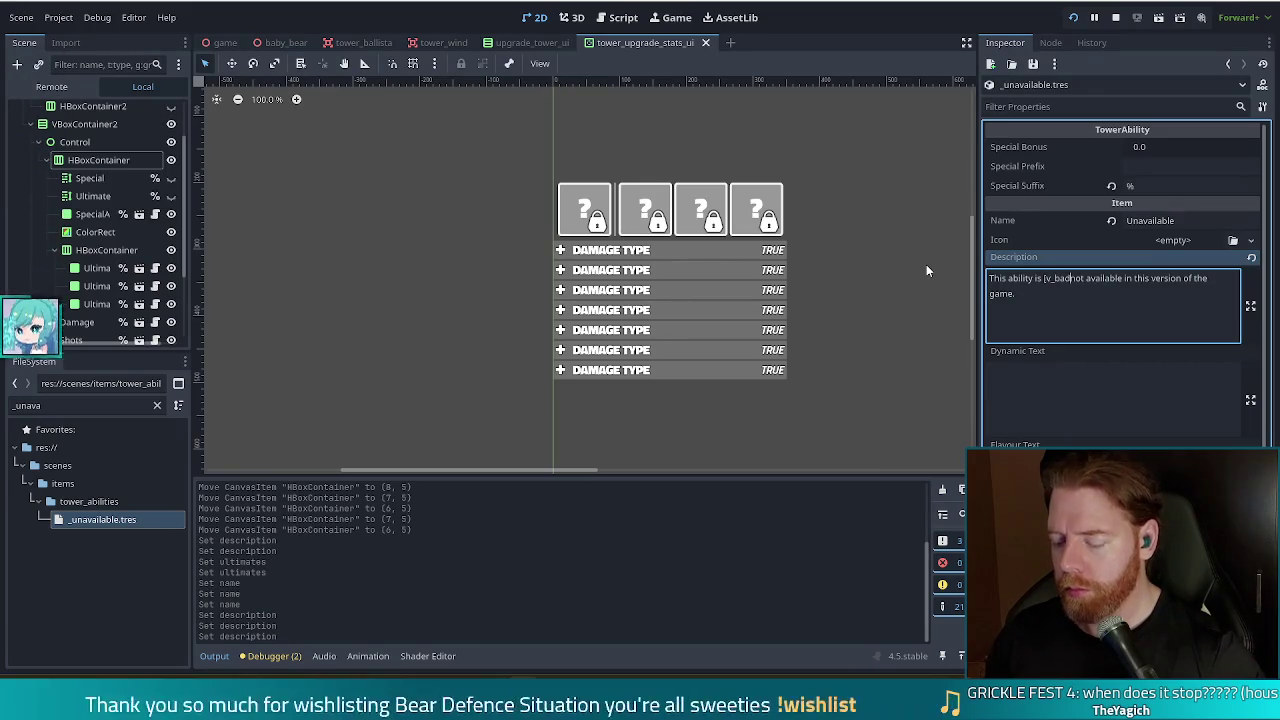
text(])
key(ctrl+Right)
key(ctrl+Right)
text([/v)
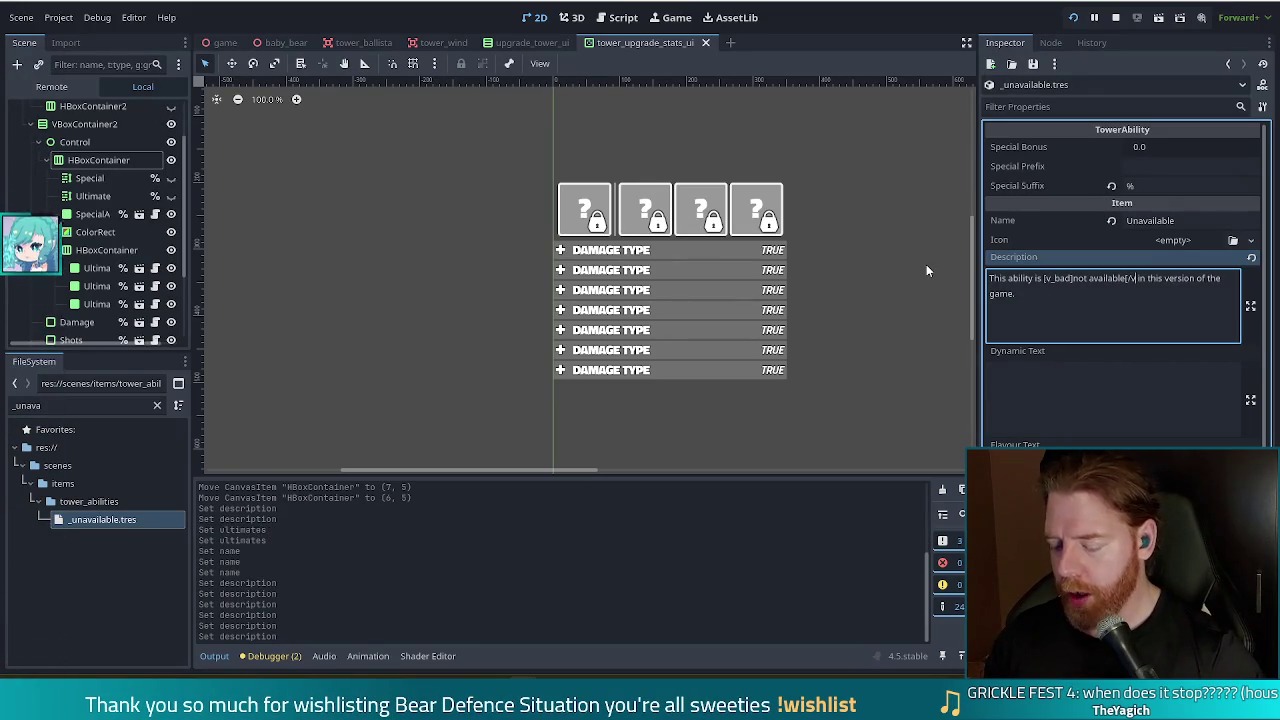
text(_bad)
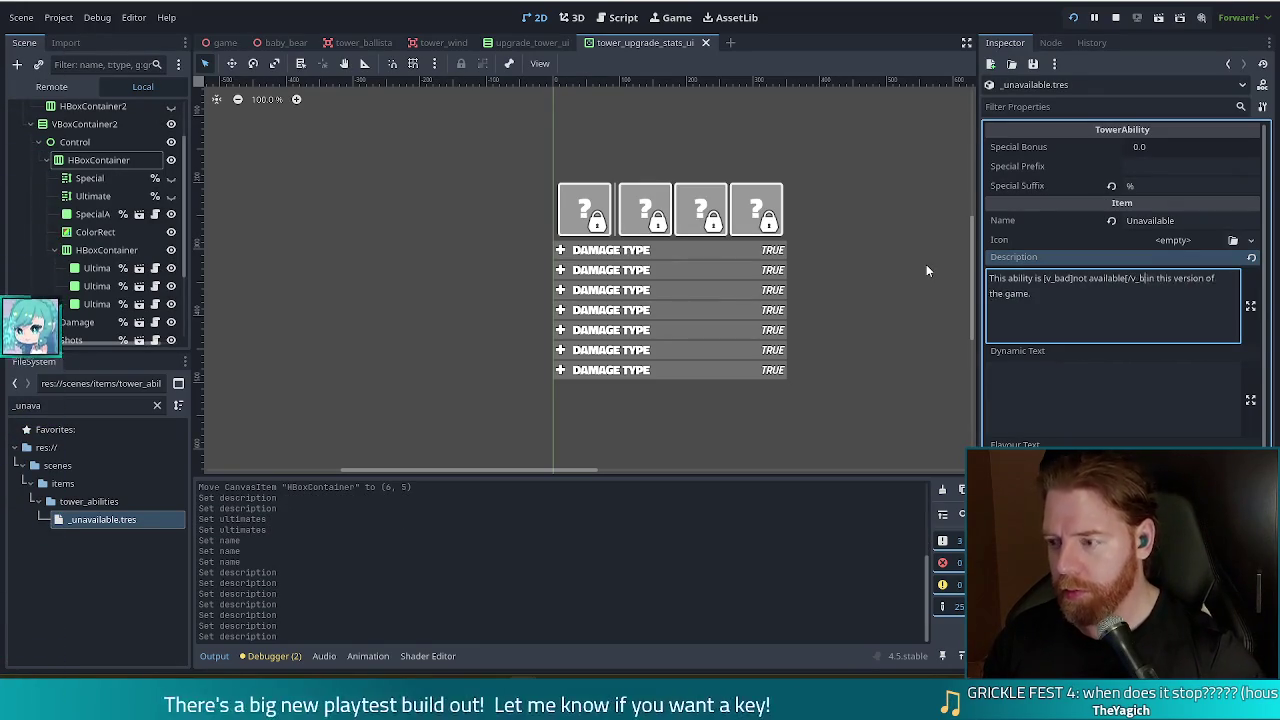
text(])
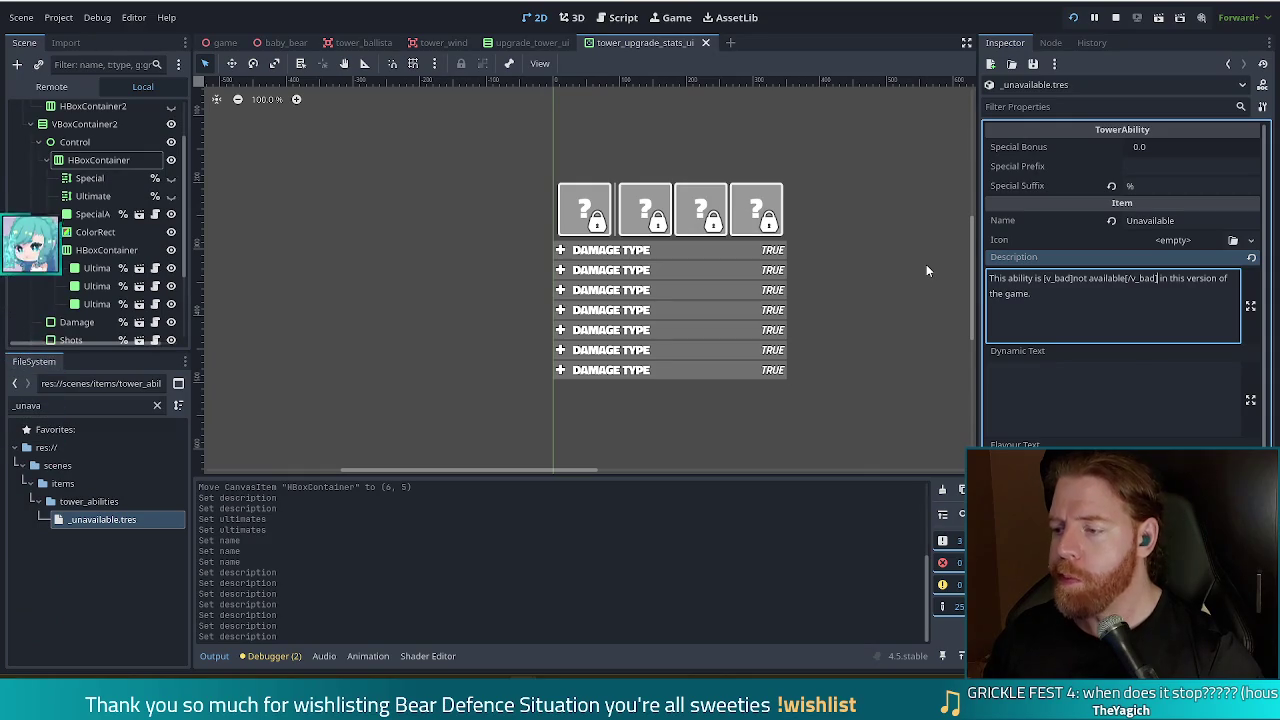
- Wrap 'game.' in [good]…[/good] tags in the description
key(Down)
key(Left)
key(Left)
key(Left)
text([good])
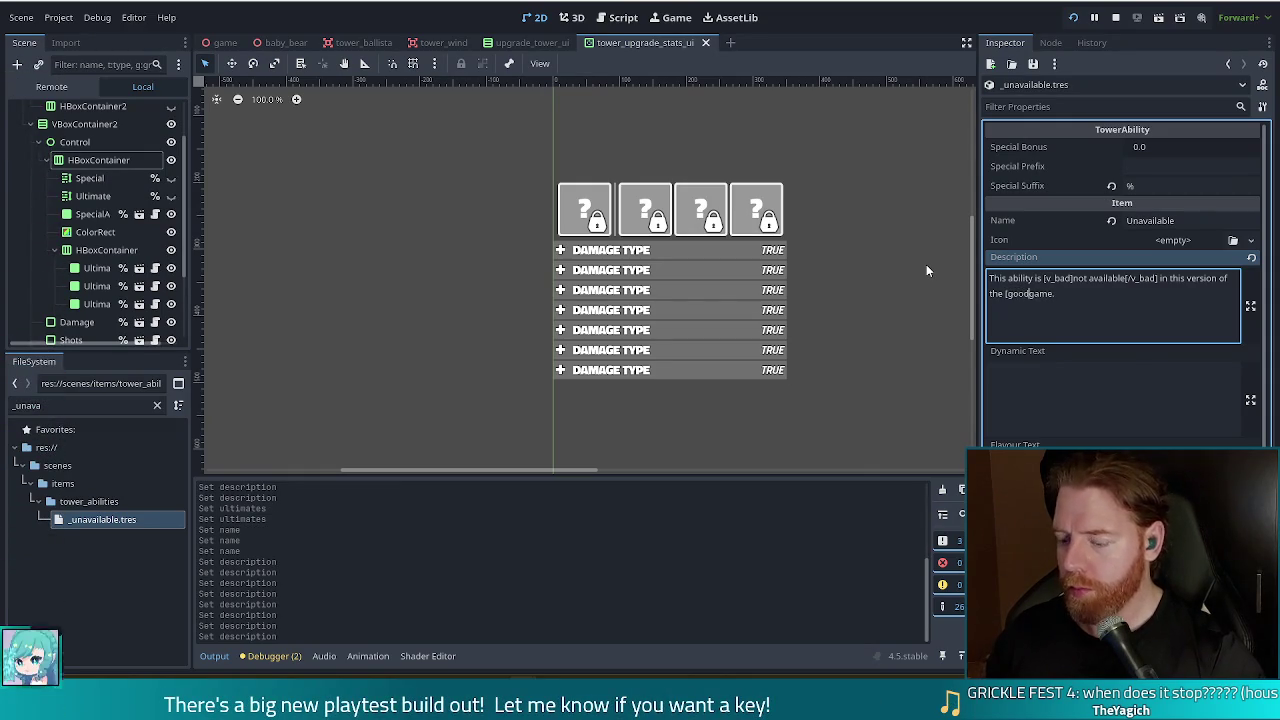
key(End)
text([/good)
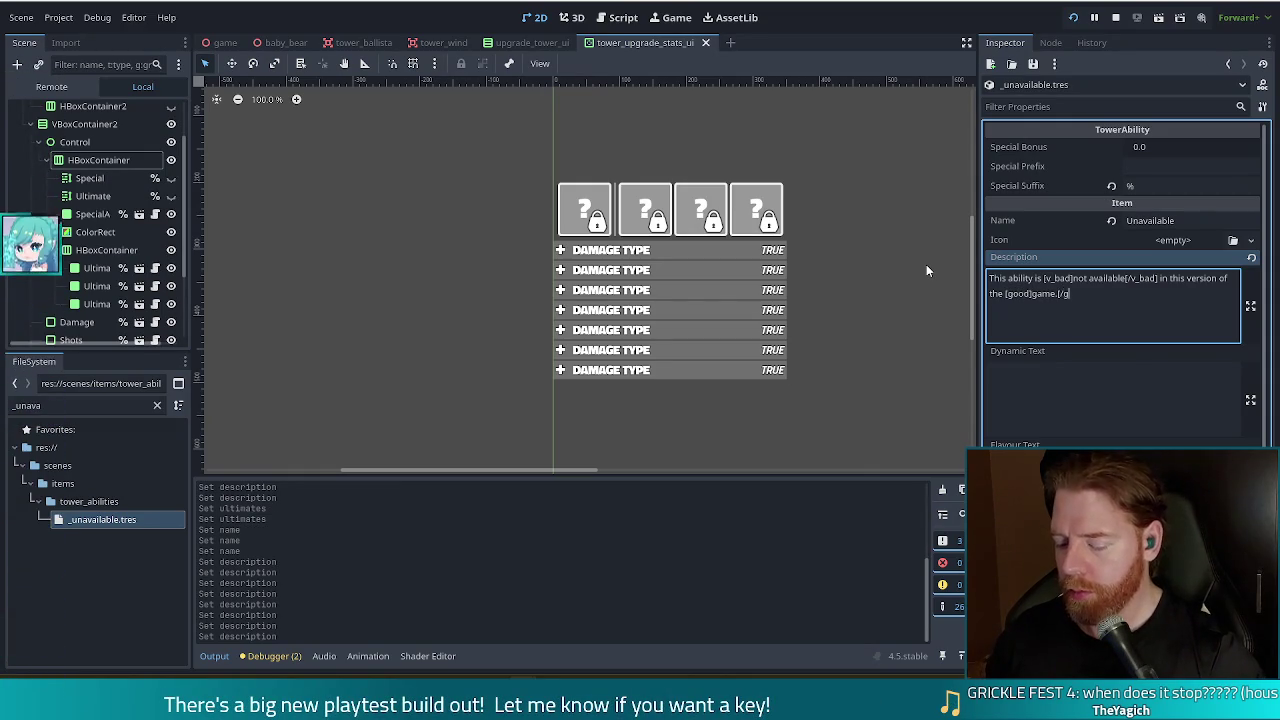
text(])
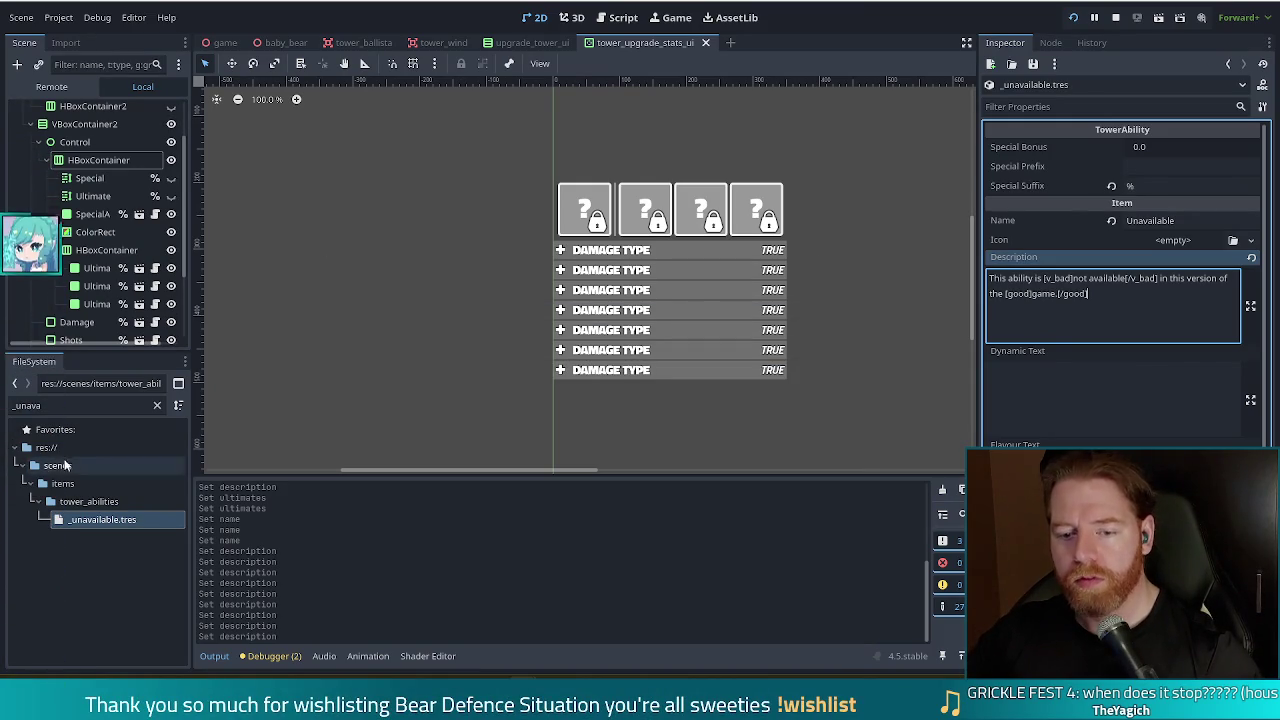
click(12, 405)
- Open tower_ballista.tres and add _unavailable.tres to its Ultimates twice, making three entries
text(ballista )
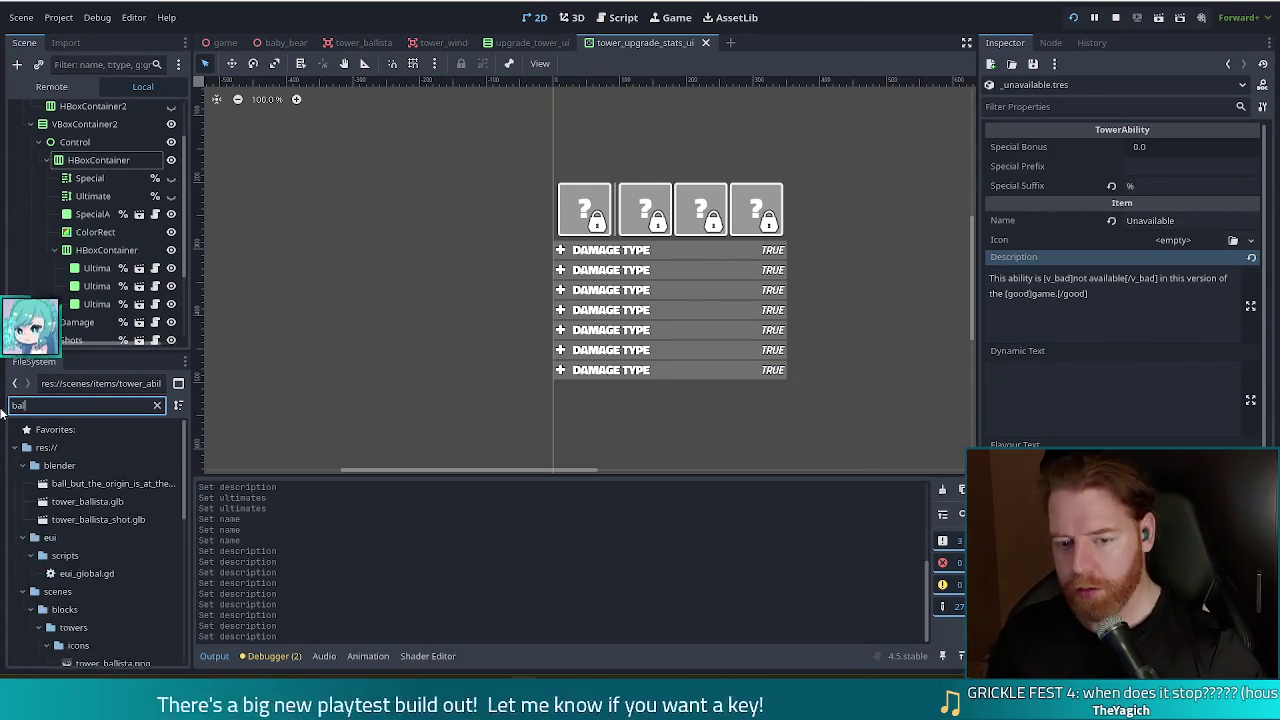
text(tres)
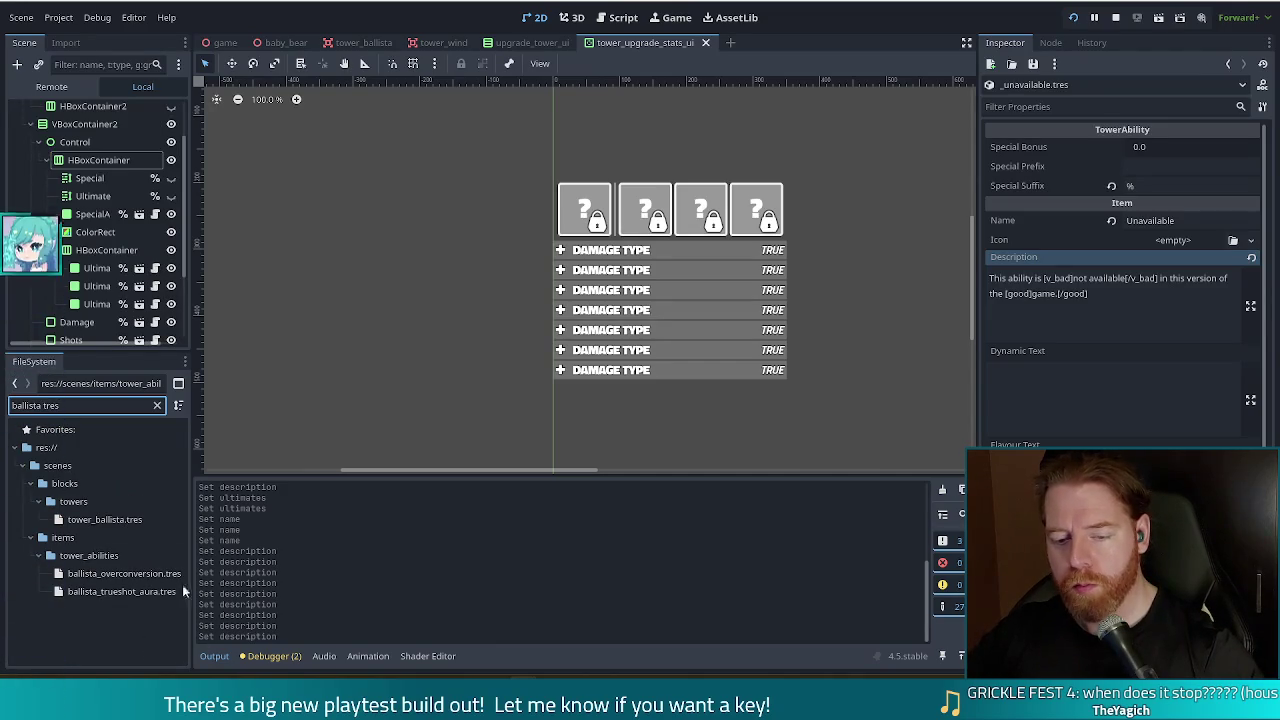
double_click(116, 524)
click(8, 398)
text(unvail)
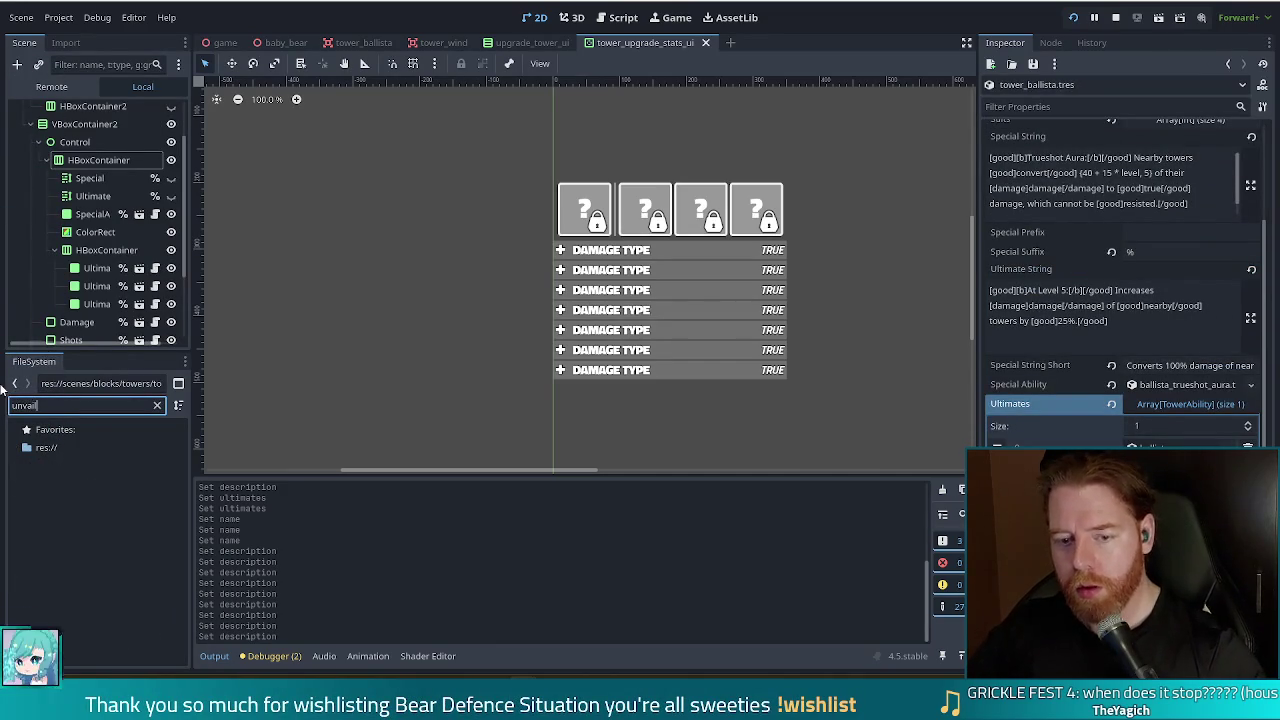
key(BackSpace)
key(BackSpace)
key(BackSpace)
text(av)
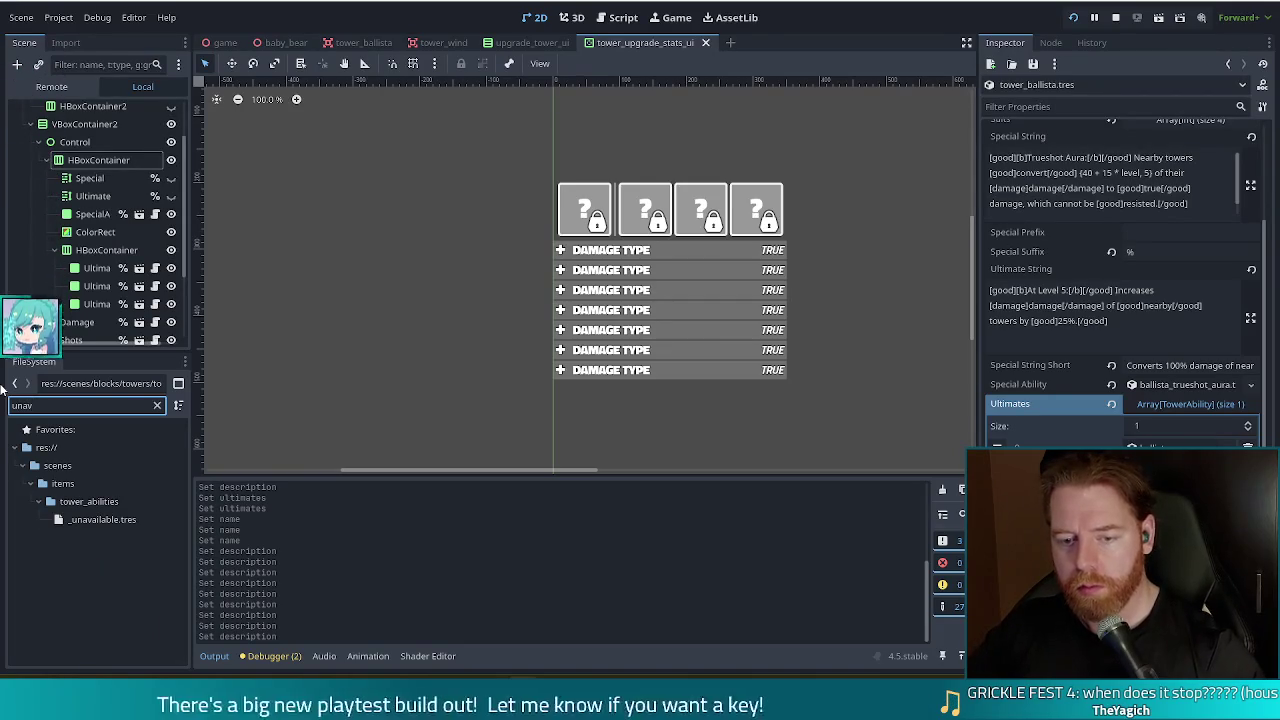
drag(102, 519, 1190, 404)
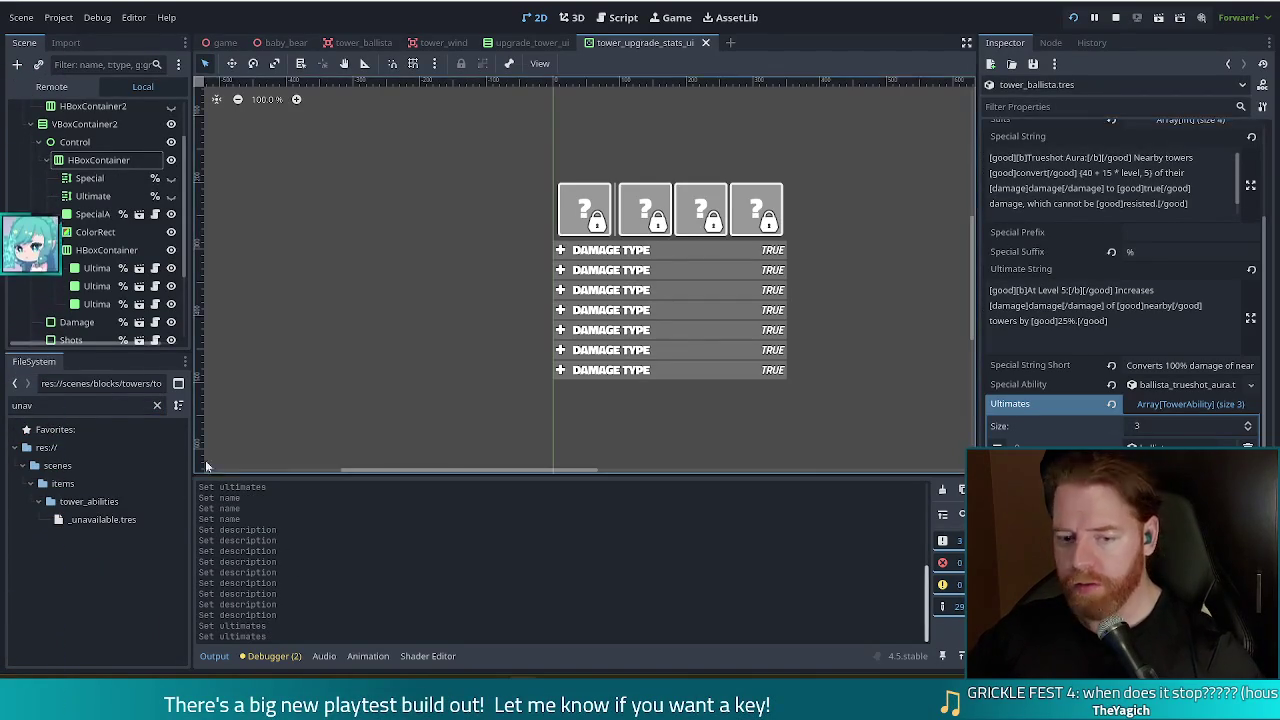
click(87, 521)
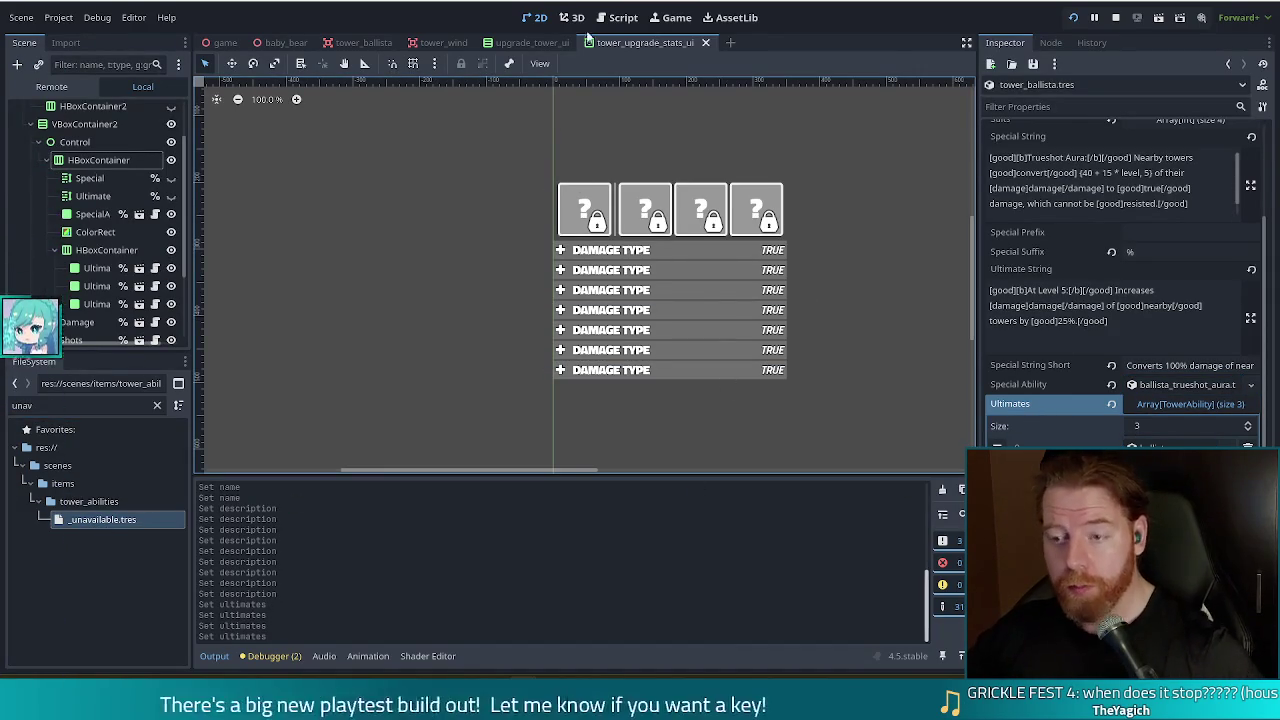
click(617, 17)
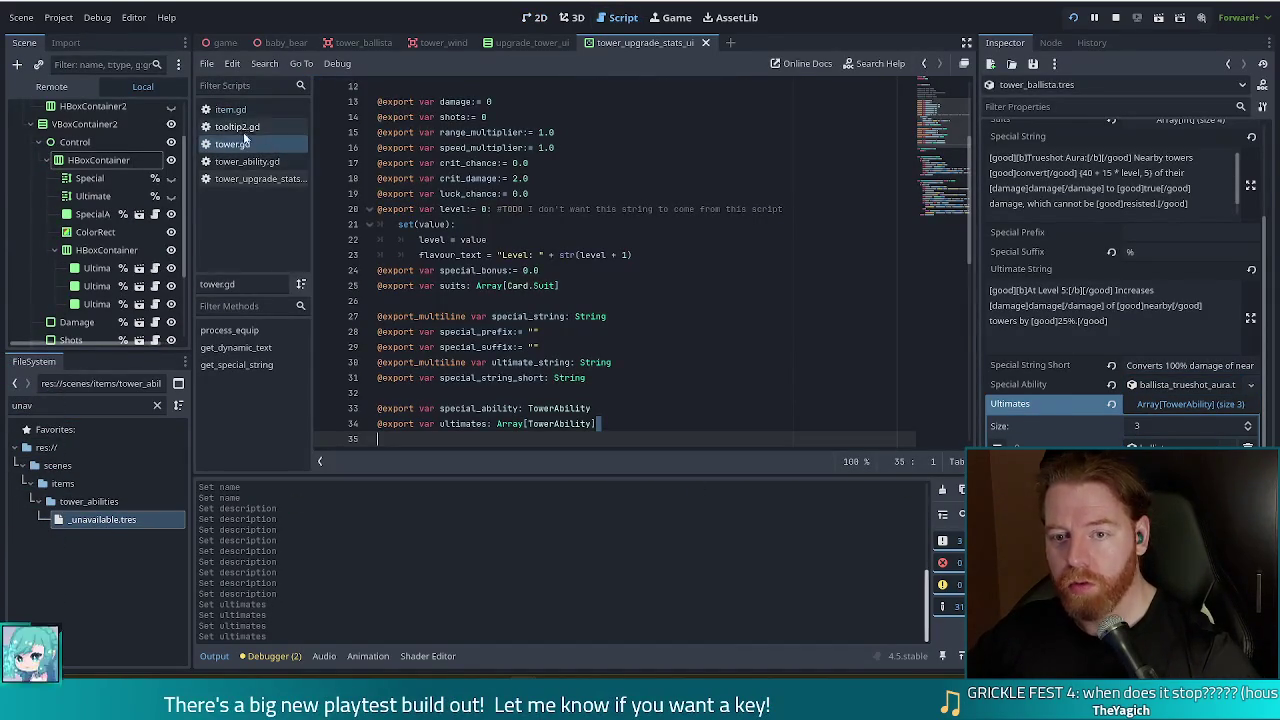
- Open tower_upgrade_stats_ui.gd and begin a 'for' line after the special ability assignment
click(255, 178)
scroll(688, 311, down, 3)
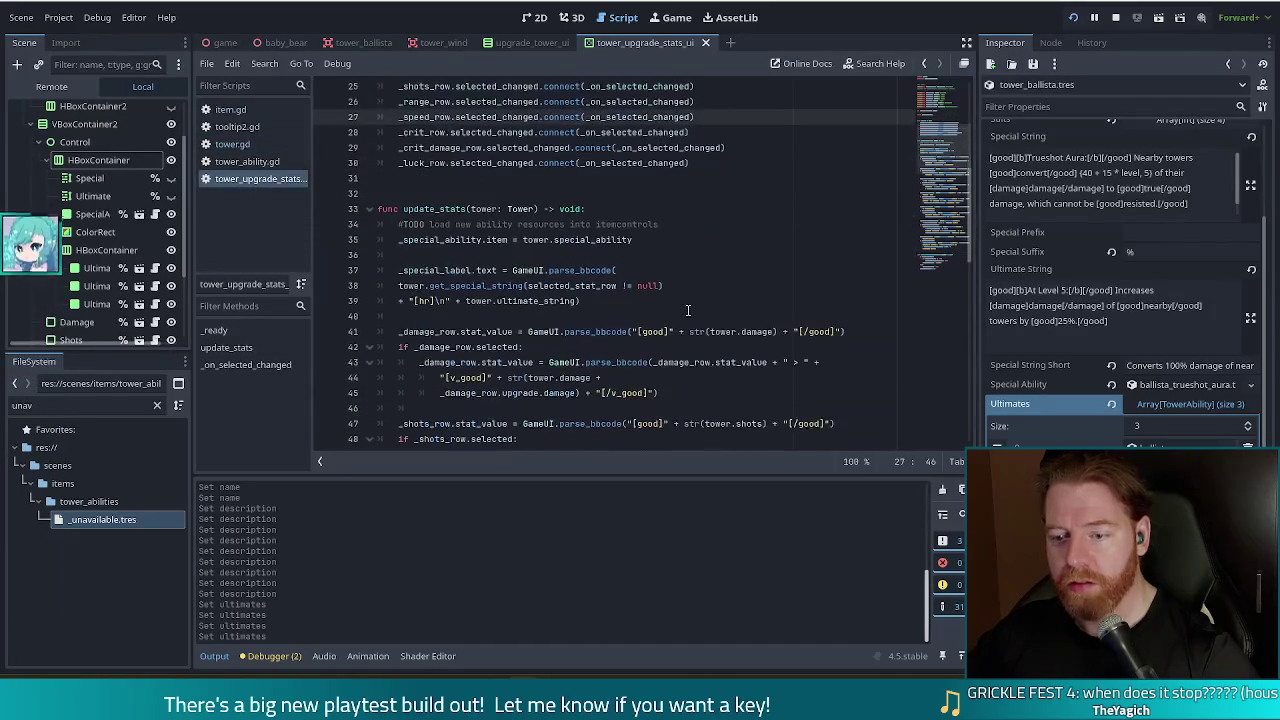
click(657, 254)
click(674, 238)
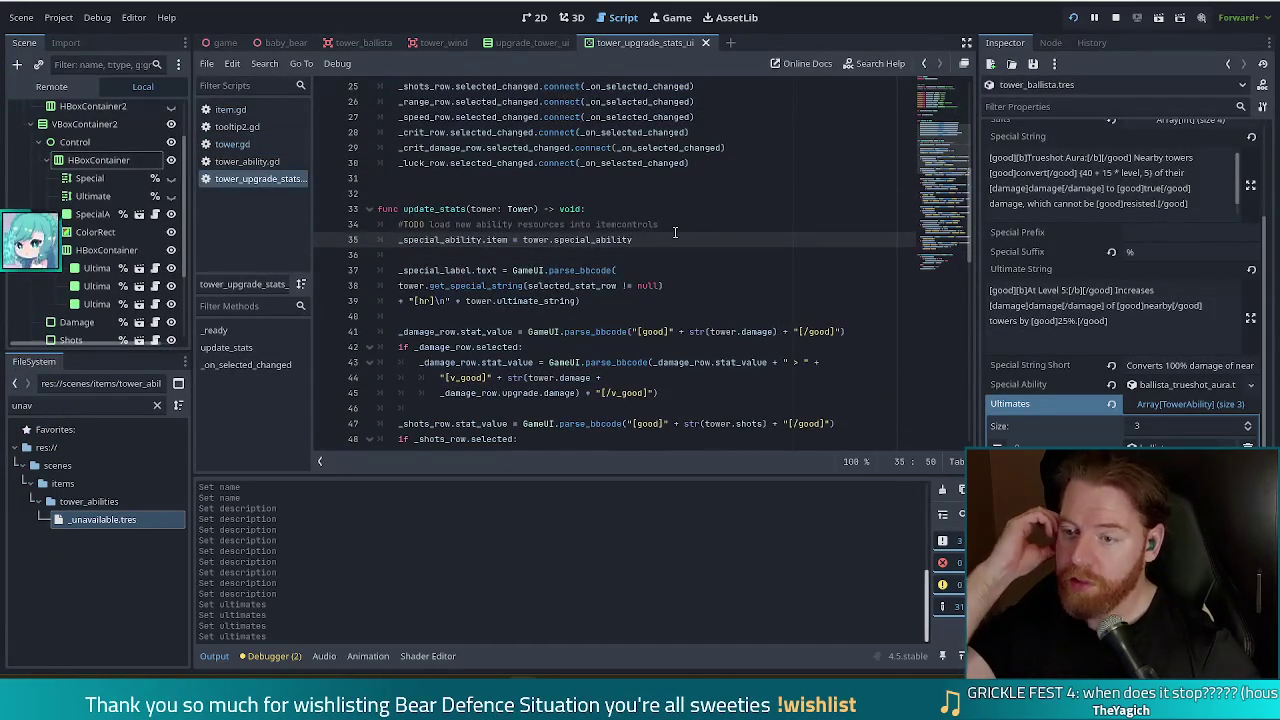
key(Return)
text(for)
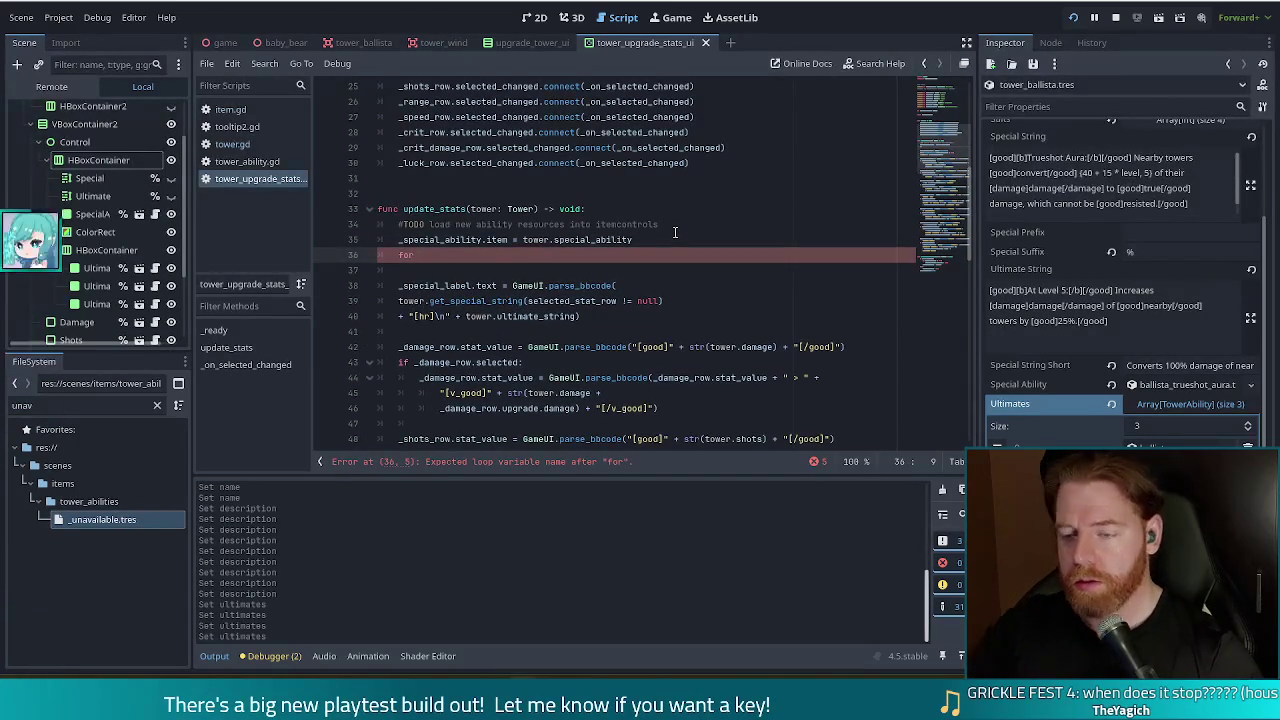
scroll(675, 232, up, 7)
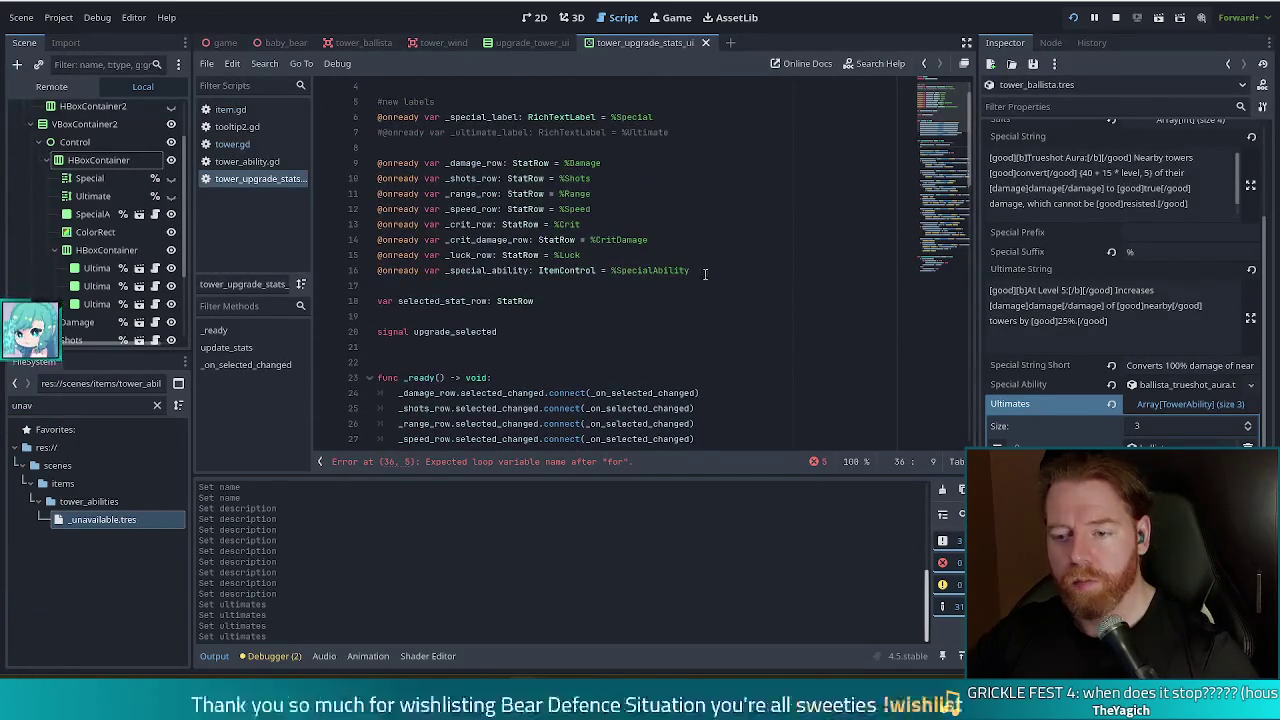
click(716, 270)
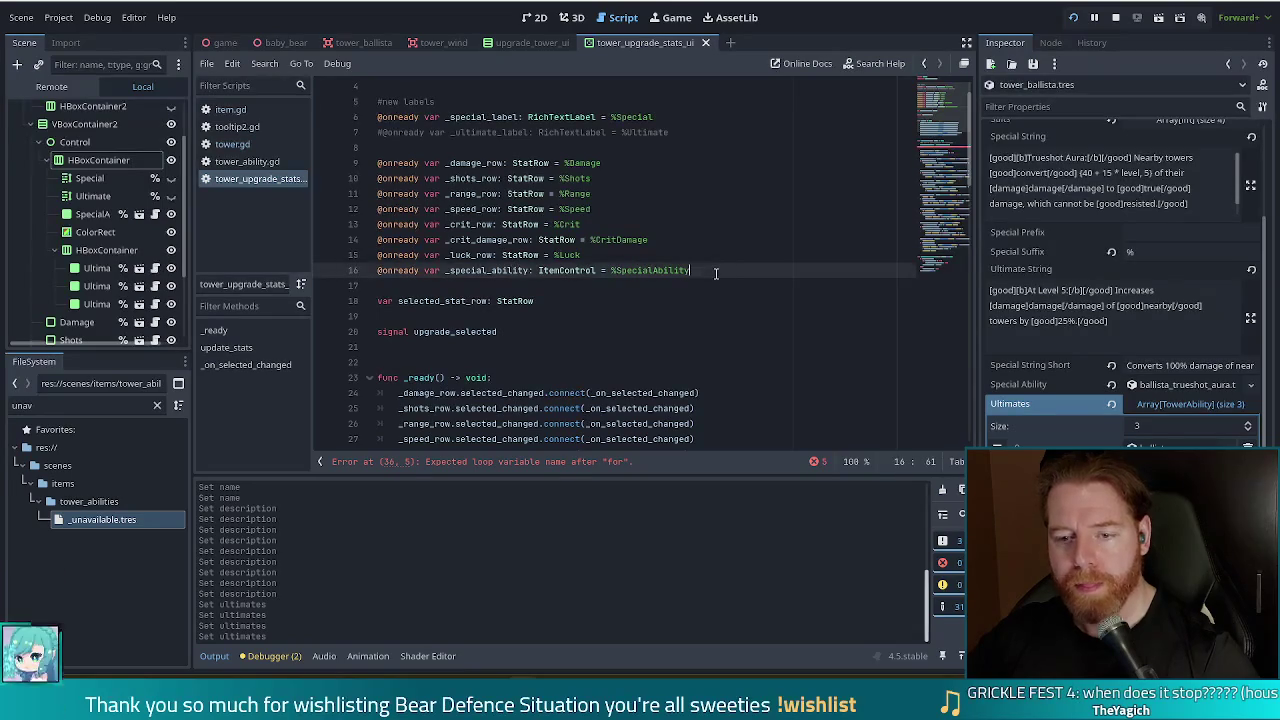
key(Return)
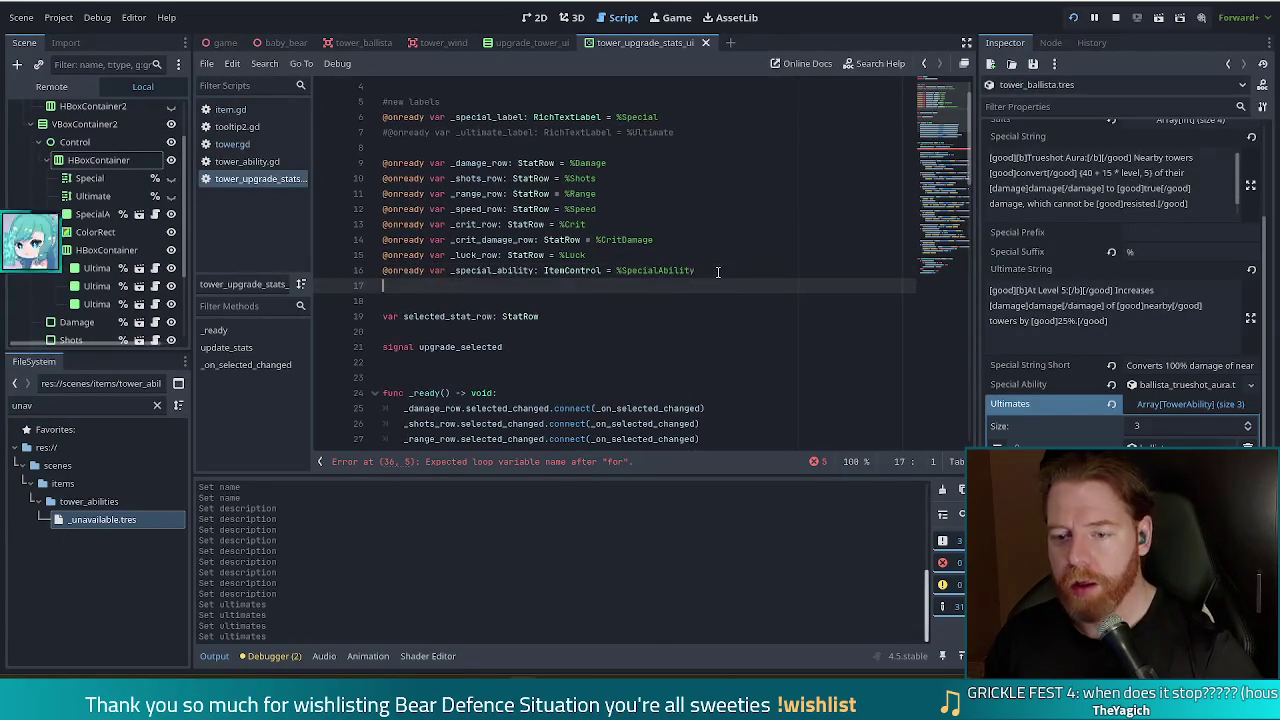
text(@onready)
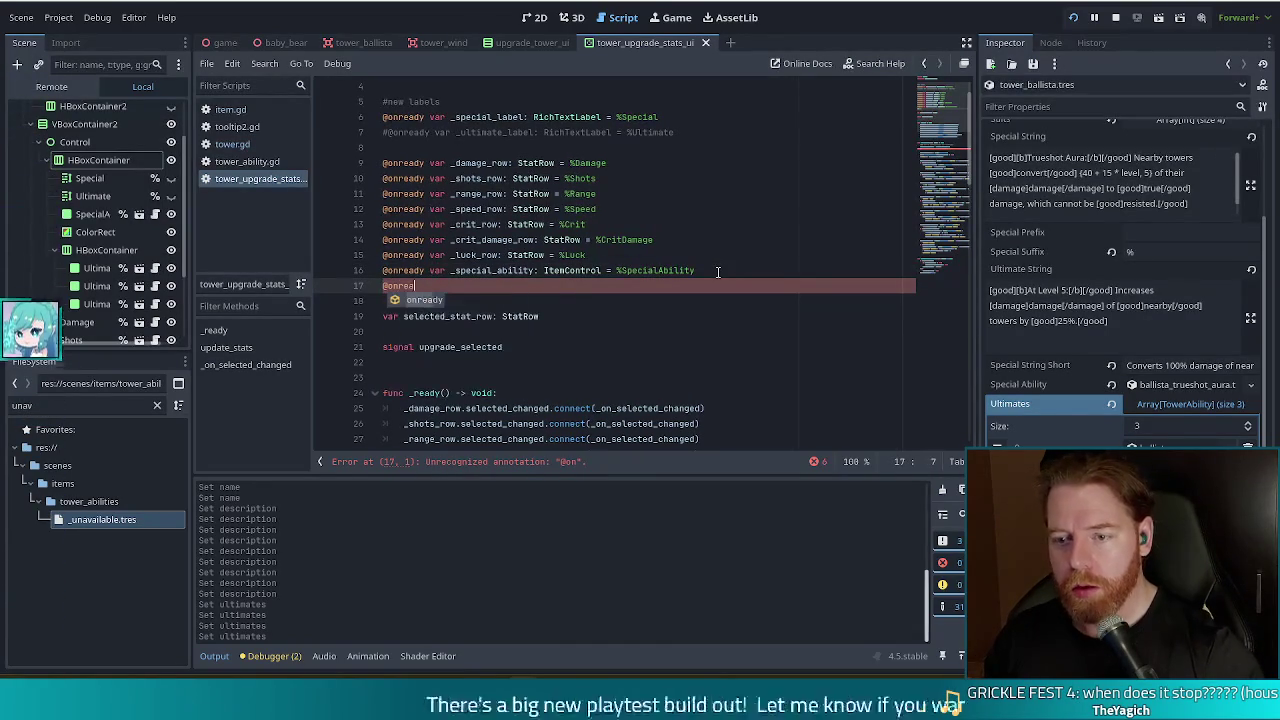
text( var _ultimates)
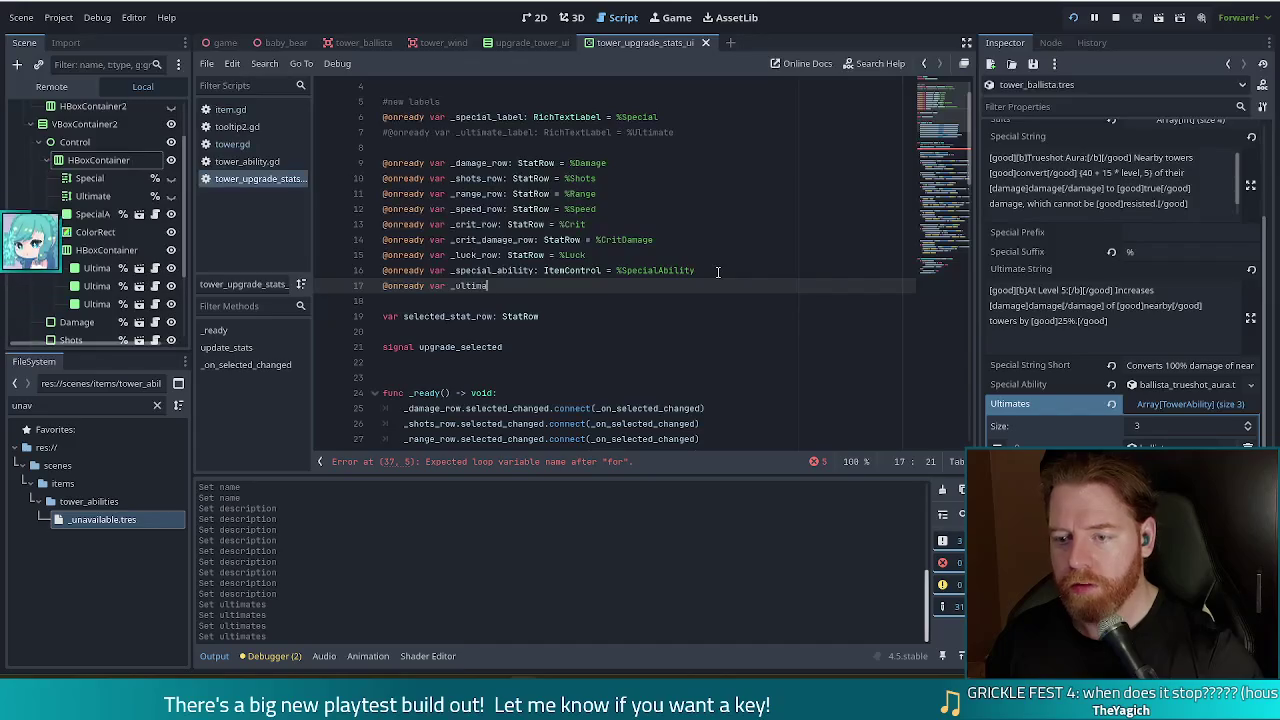
text(: Arra)
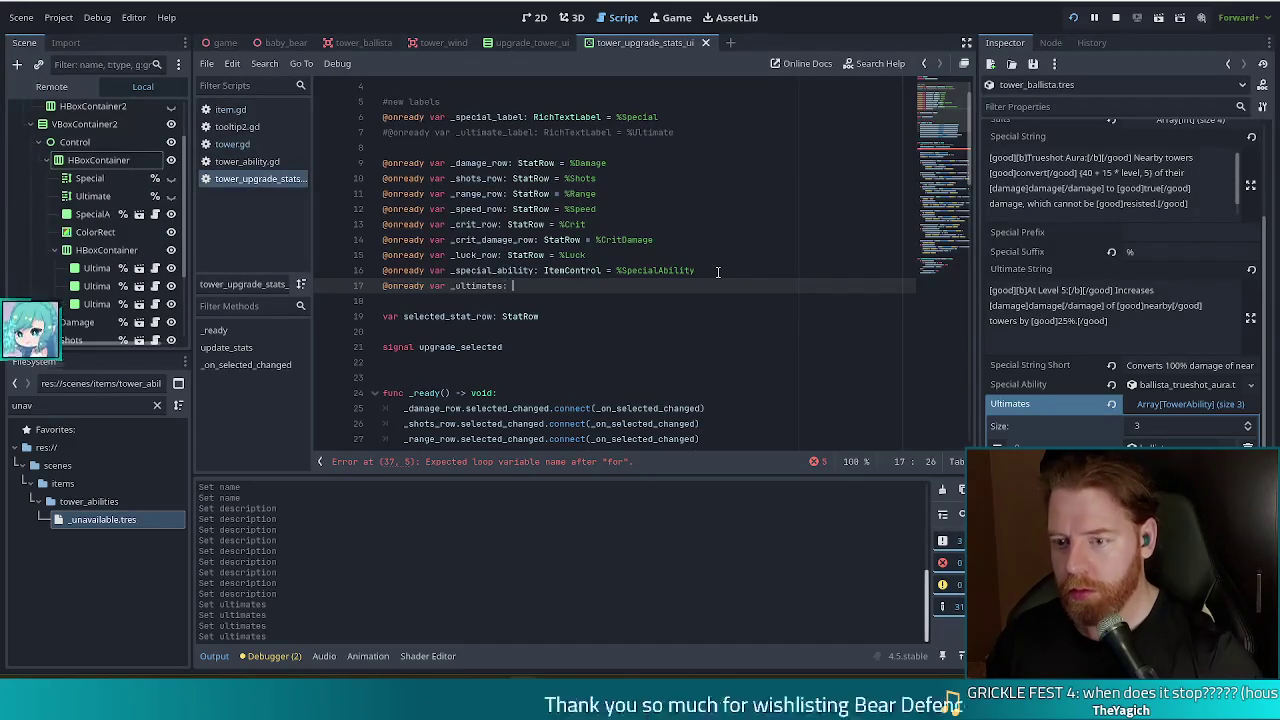
text(y)
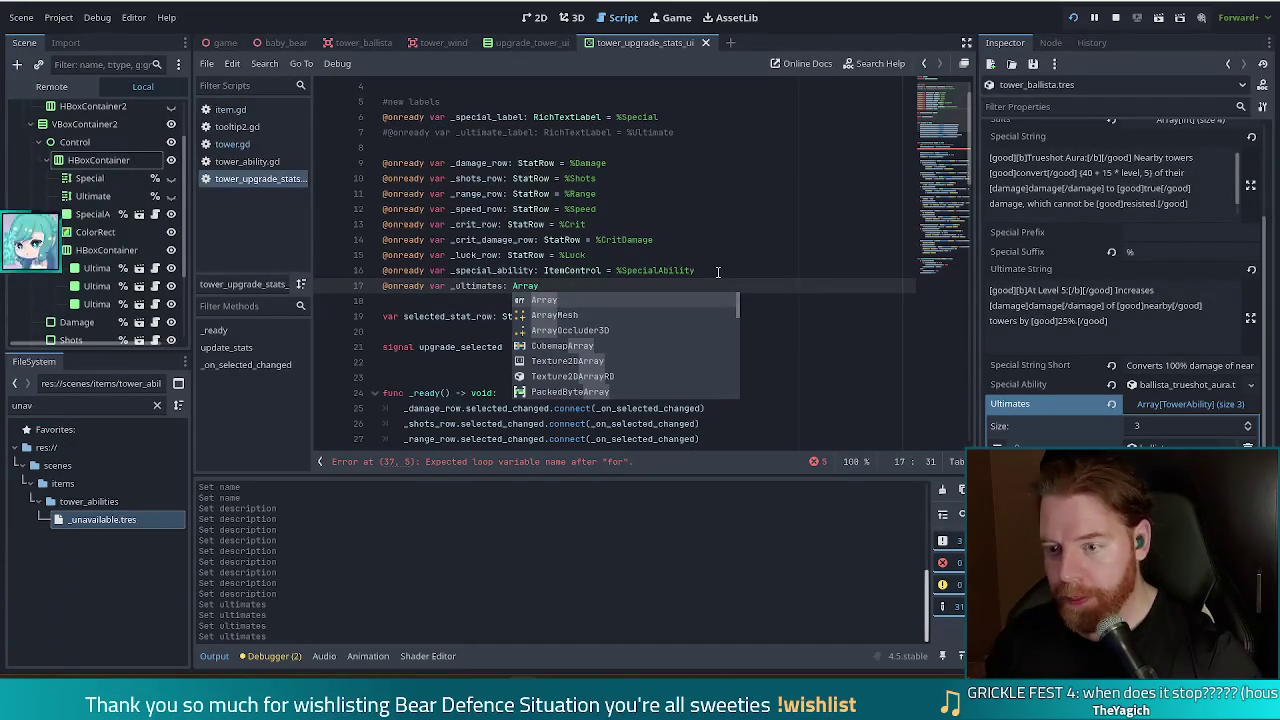
text([Item)
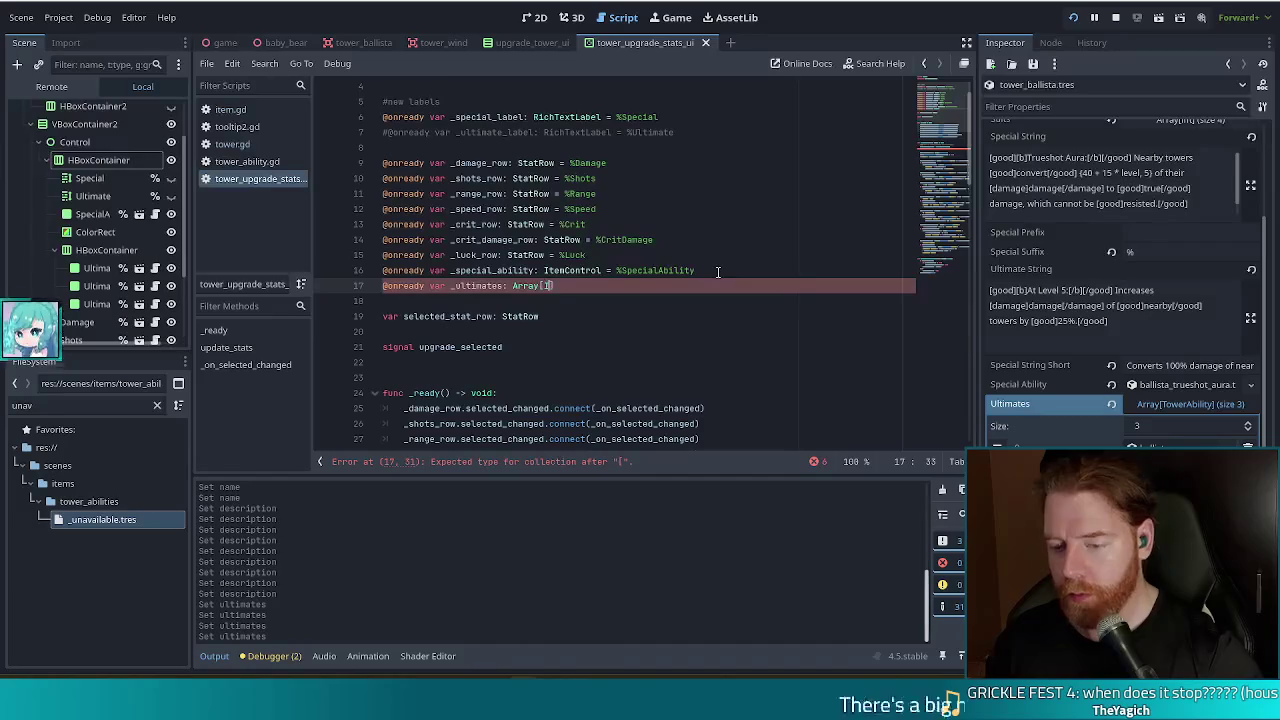
text(Control)
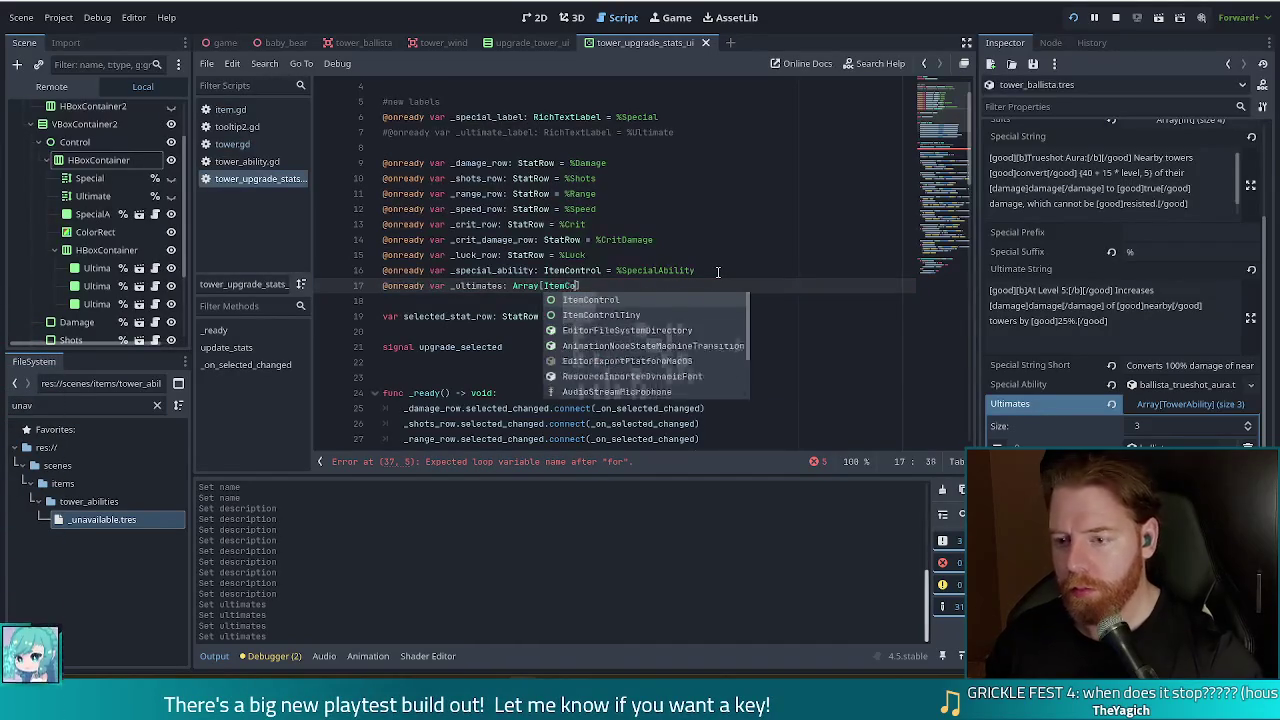
text(] )
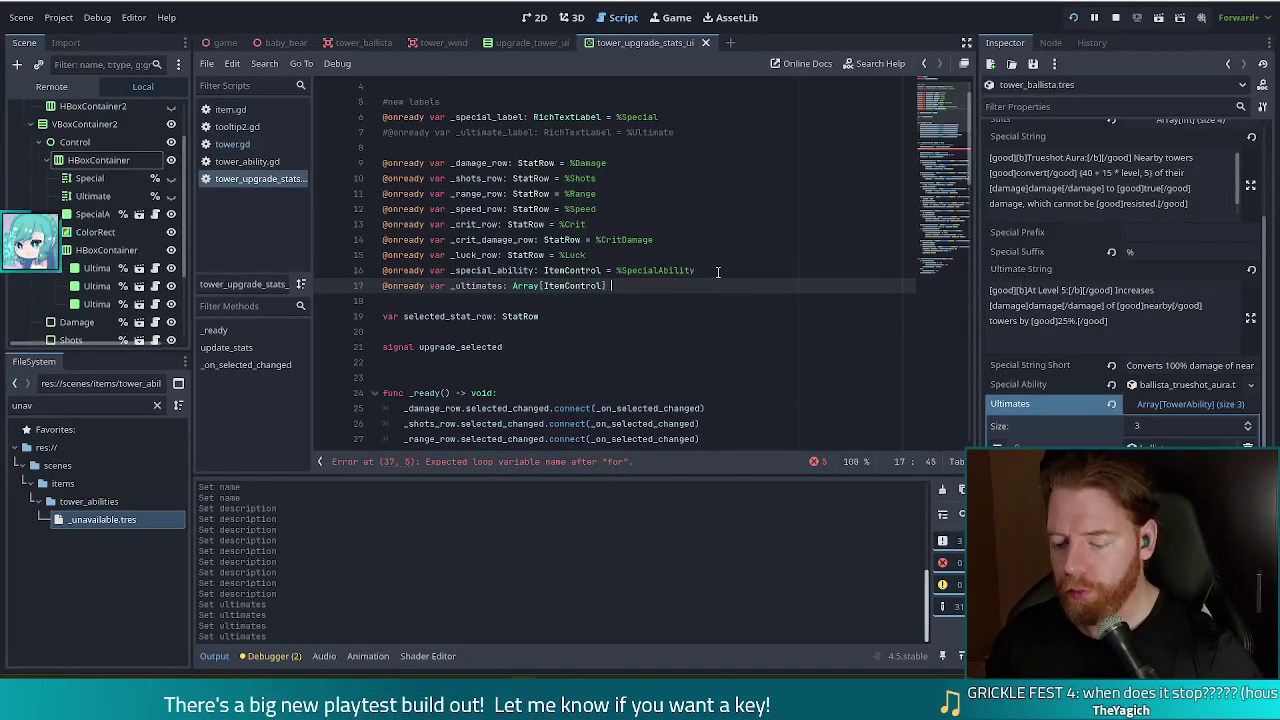
text(= [%)
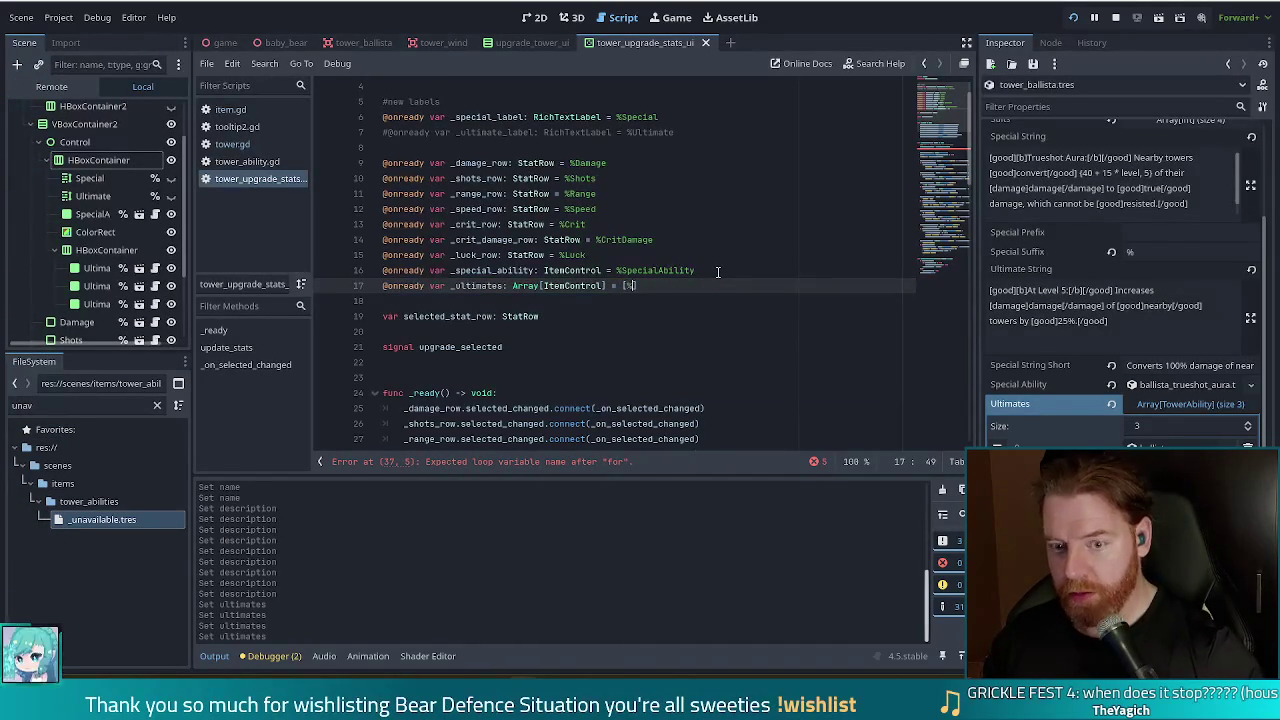
text(U)
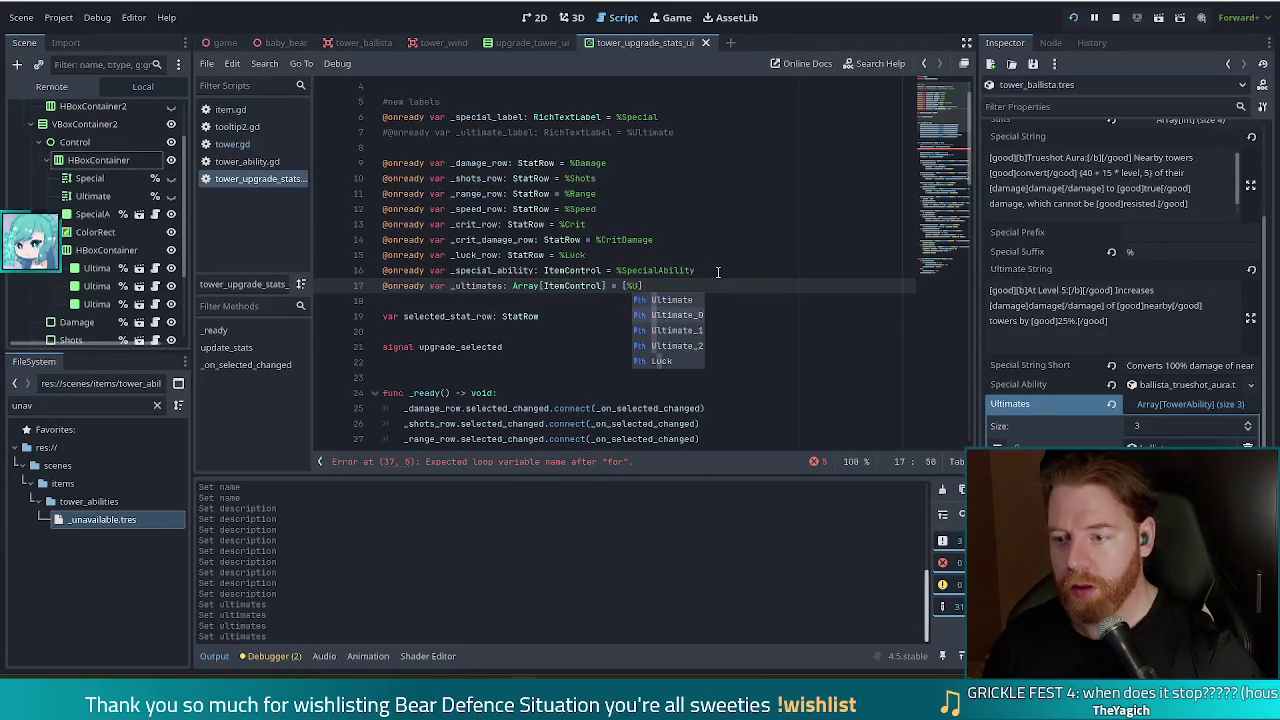
key(Down)
key(Return)
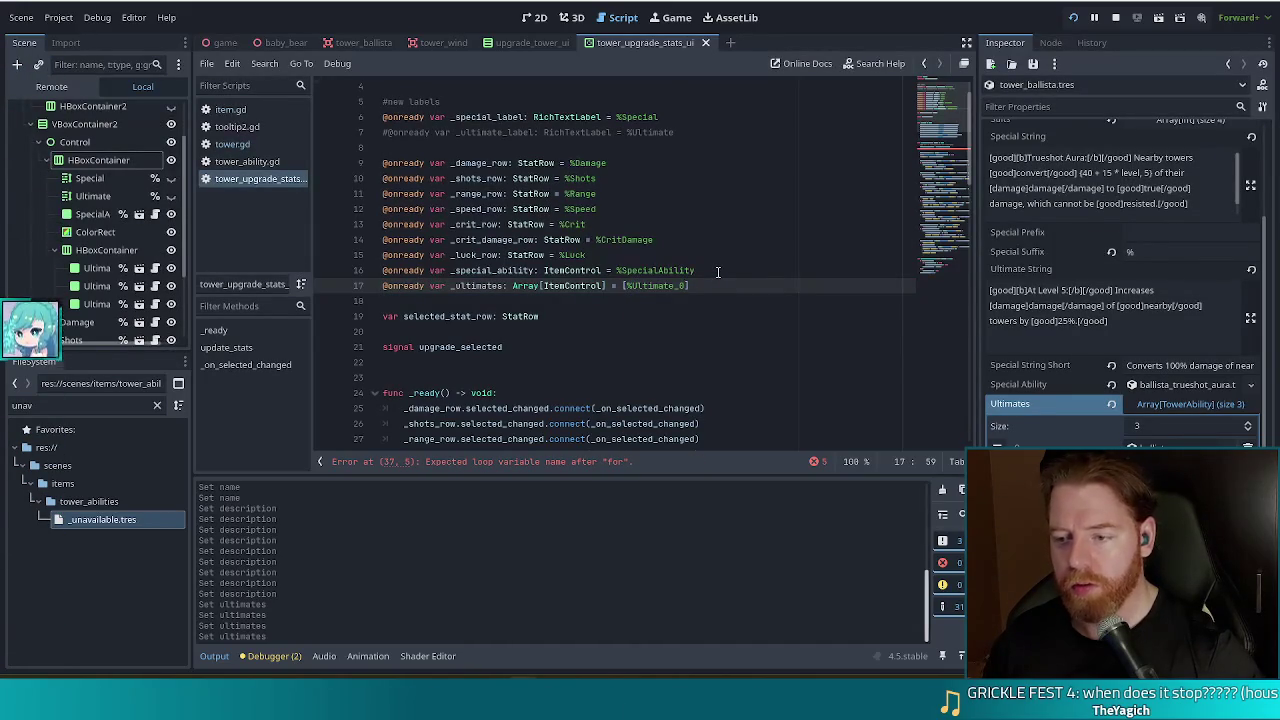
text(, %)
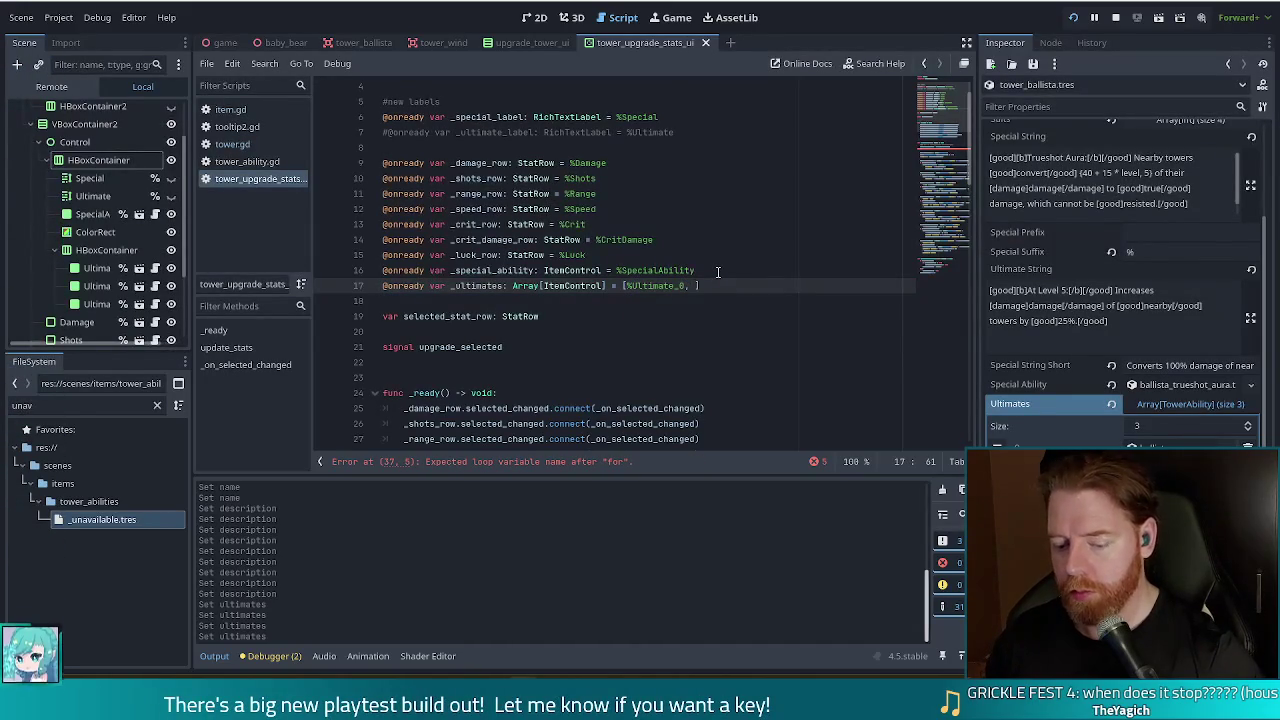
text(Ul)
key(Down)
key(Return)
text(, %)
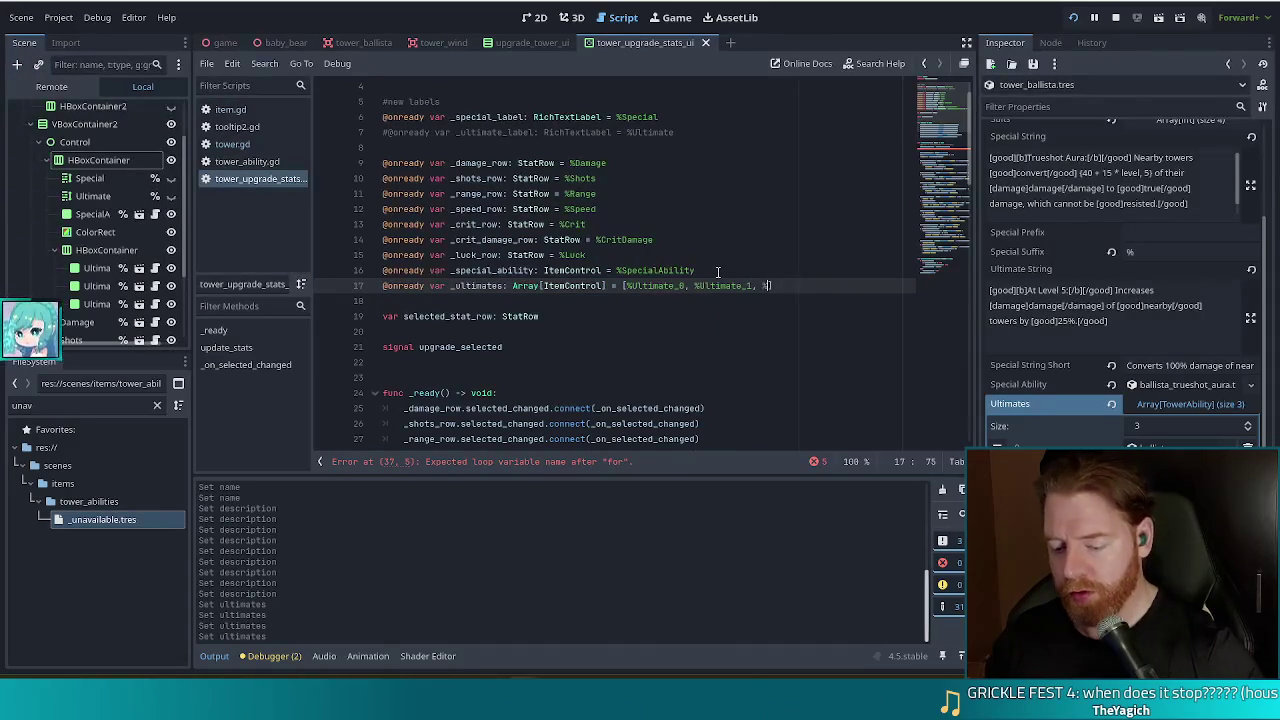
text(Ulti)
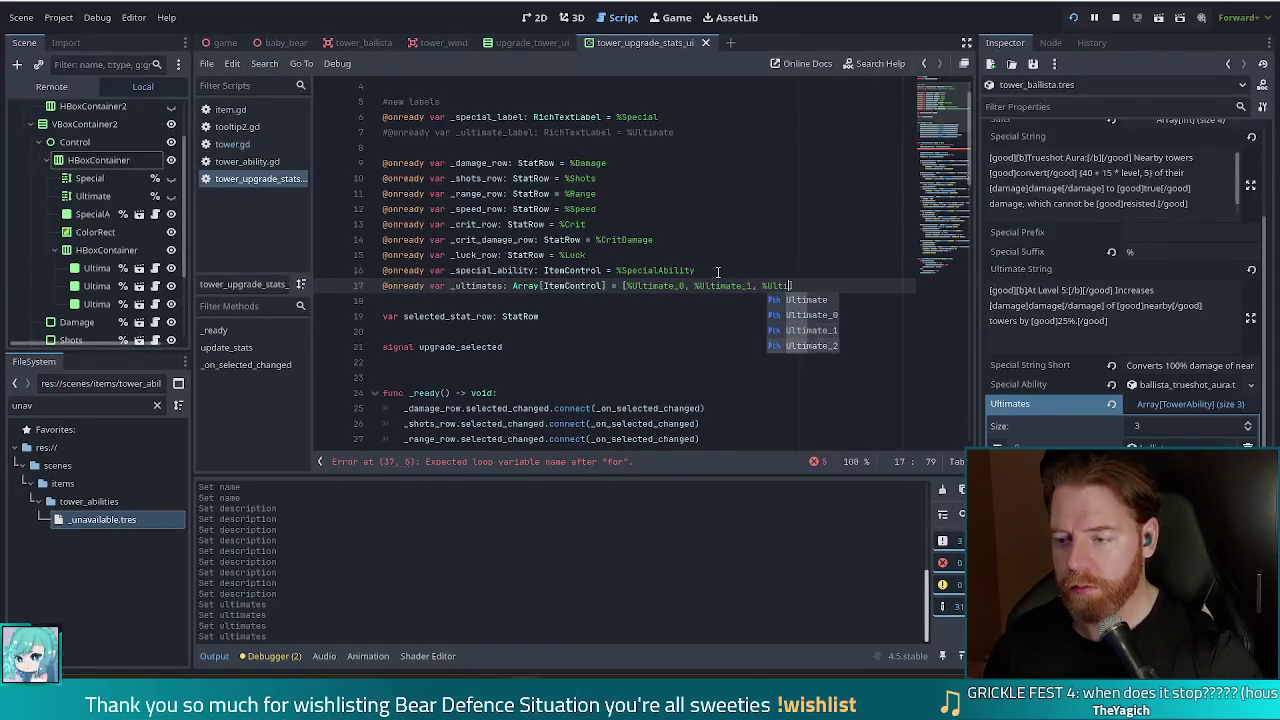
key(Down)
key(Down)
key(Down)
key(Return)
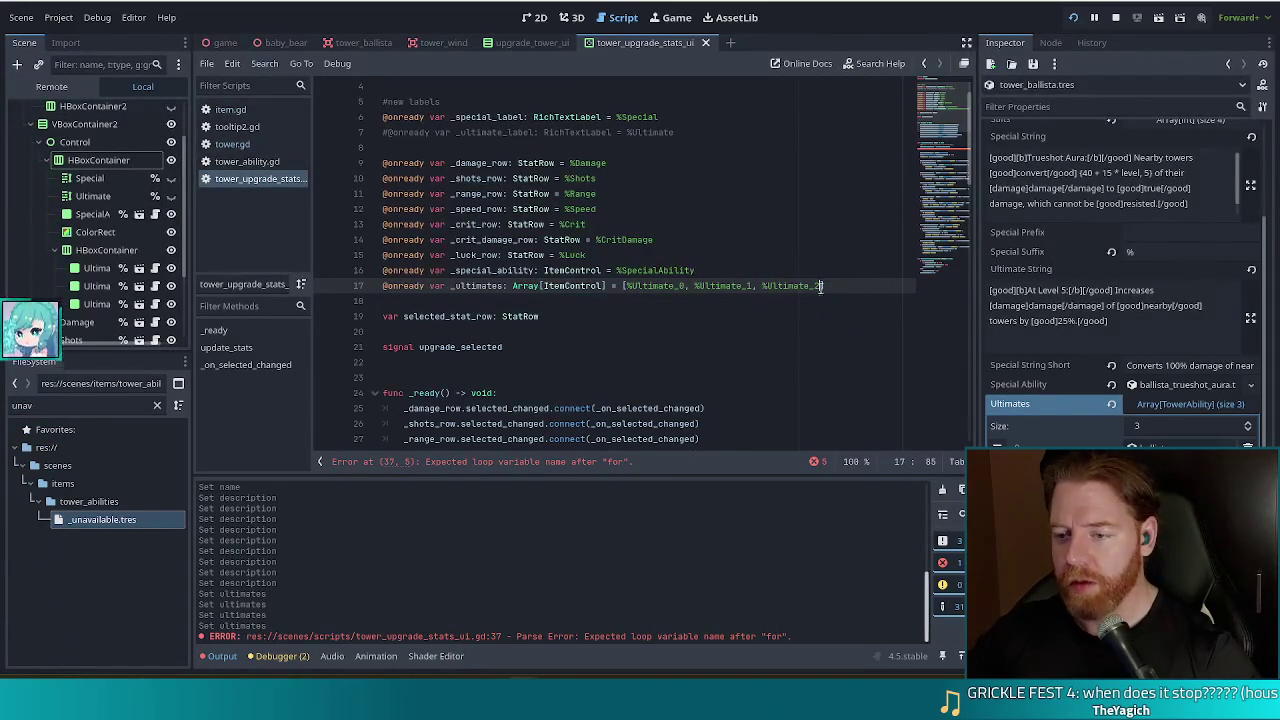
scroll(652, 250, down, 3)
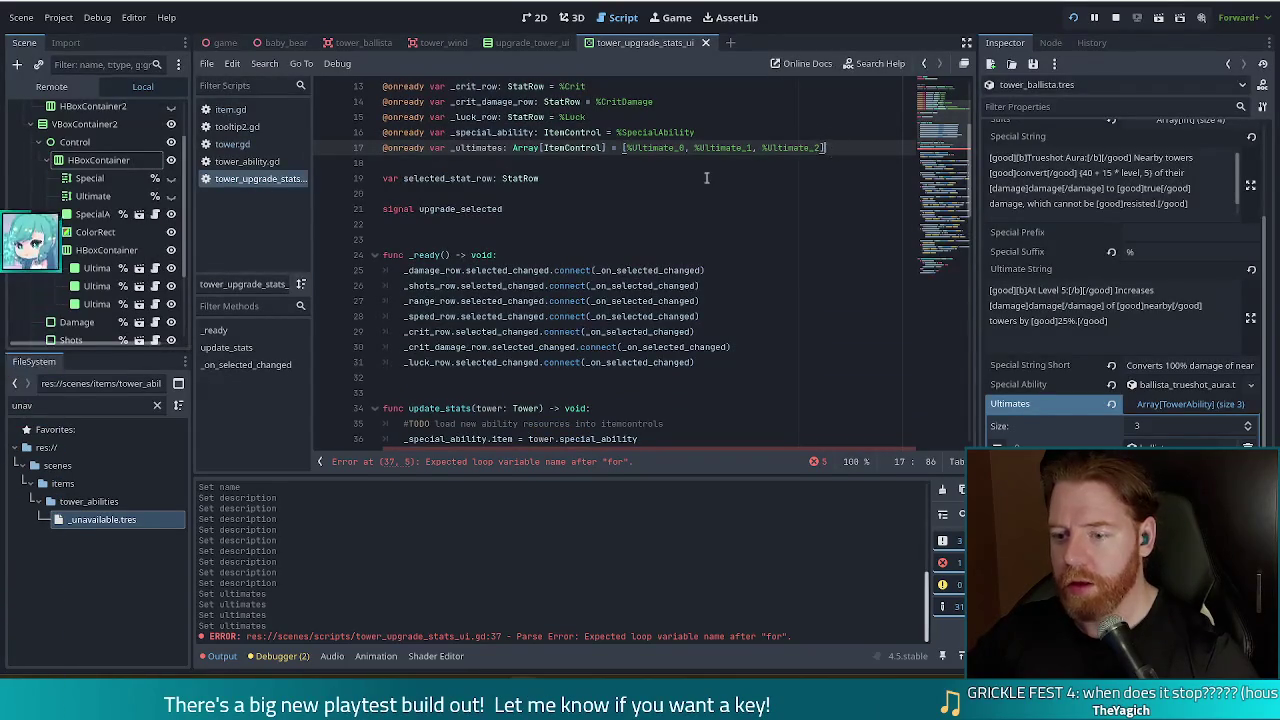
scroll(706, 178, down, 3)
- Write 'for u in _ultimates:' with the body 'u.item =' in update_stats
click(487, 315)
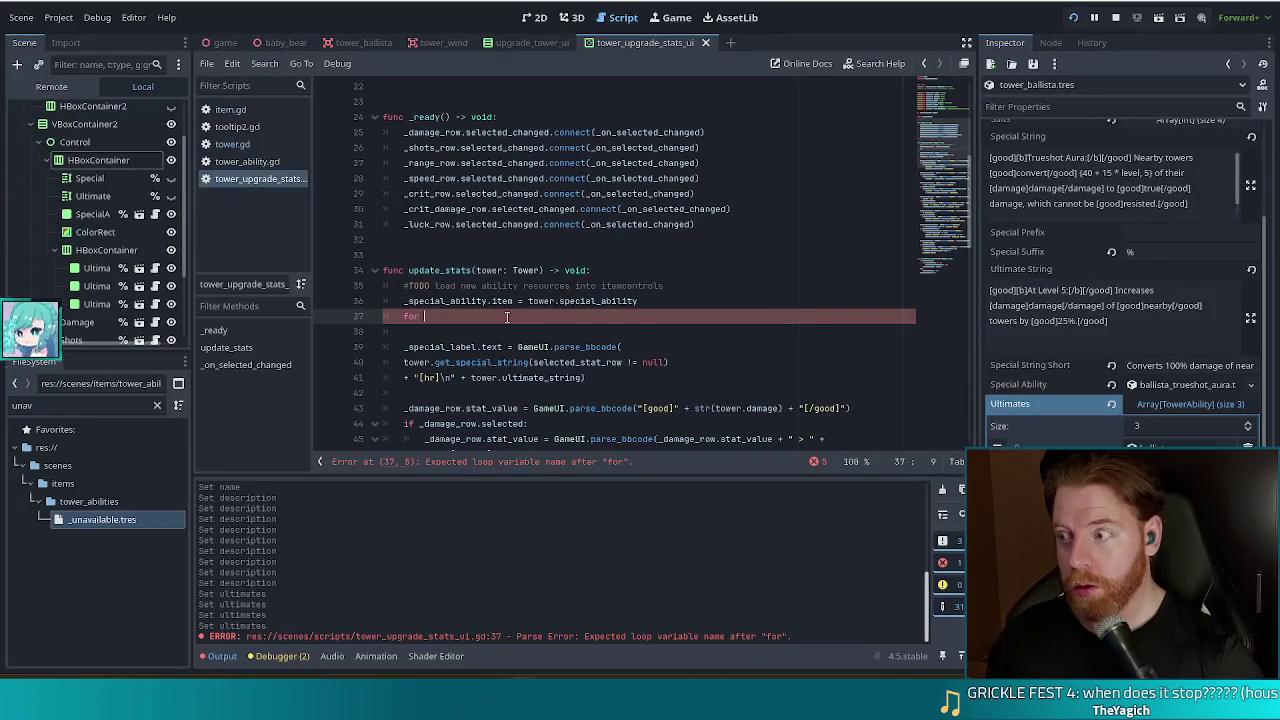
text(in ul)
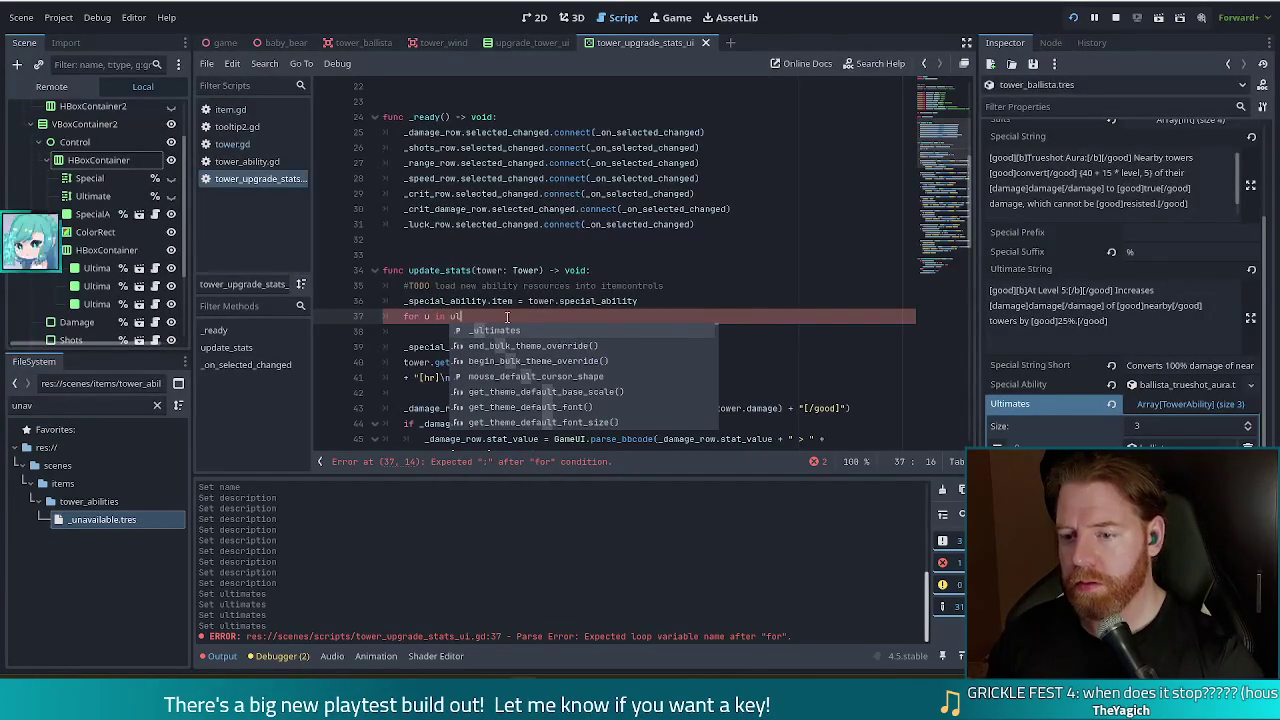
key(Return)
text(:)
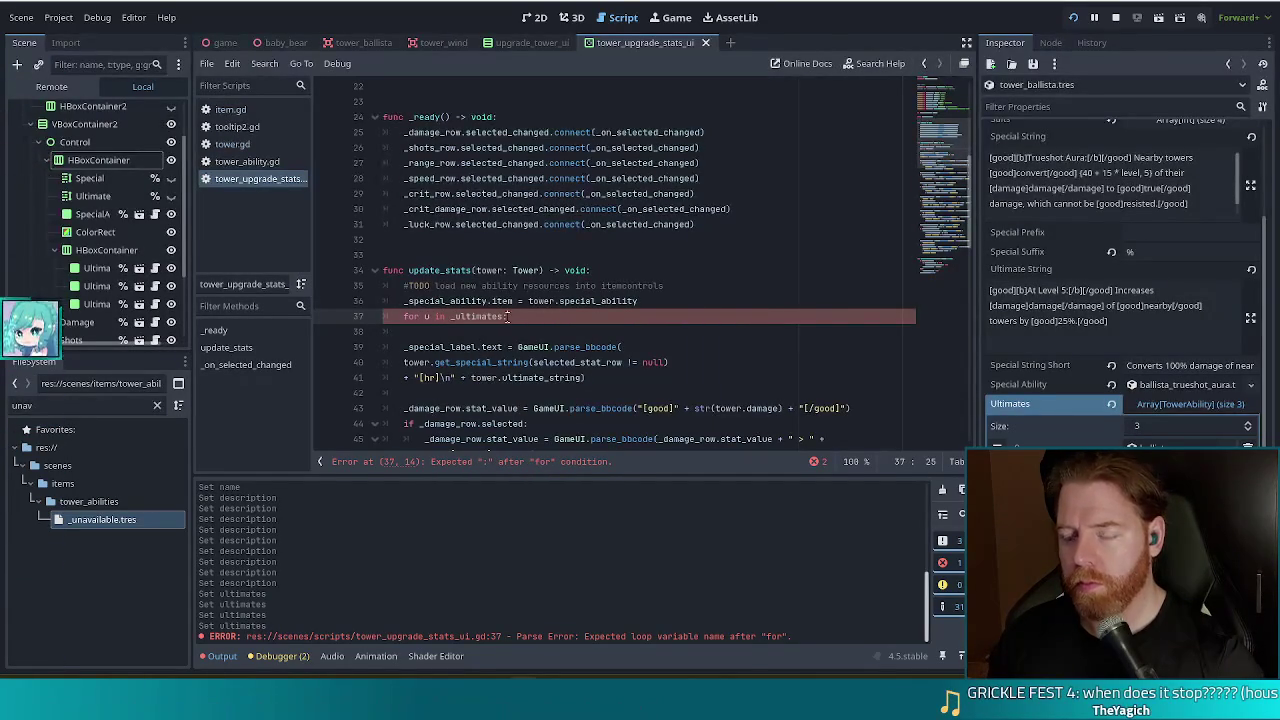
key(Return)
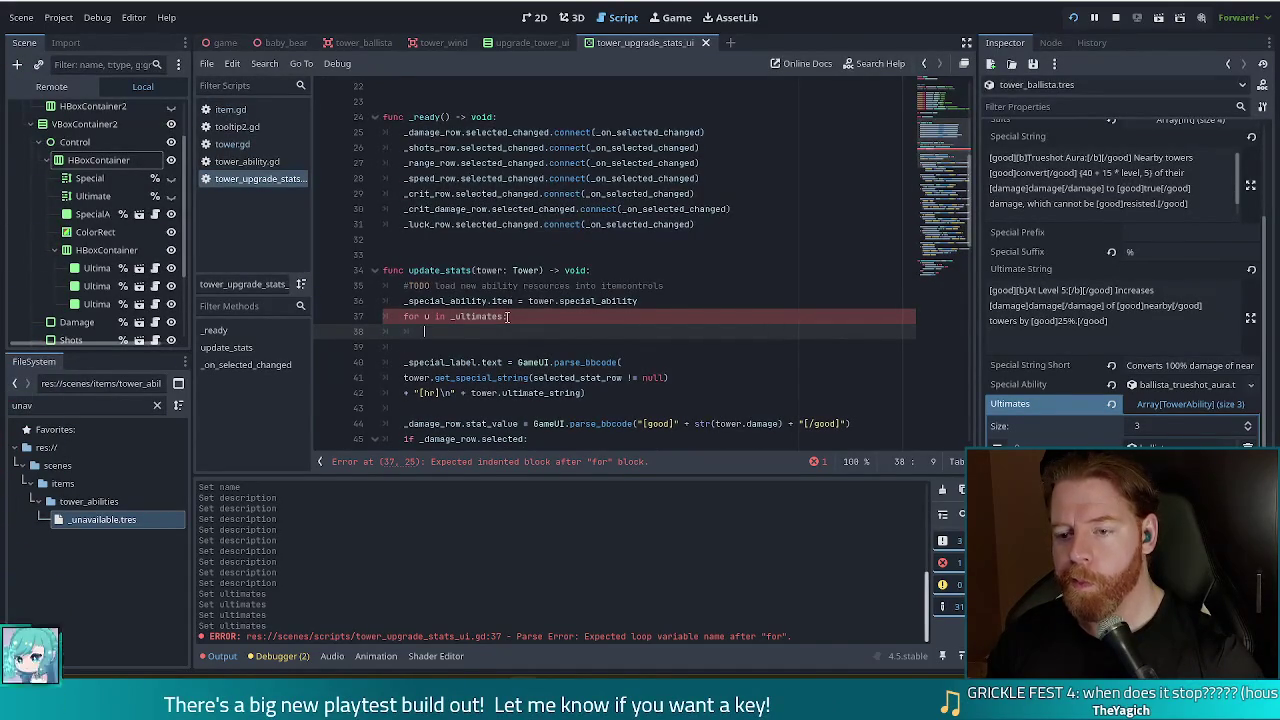
text(u.i)
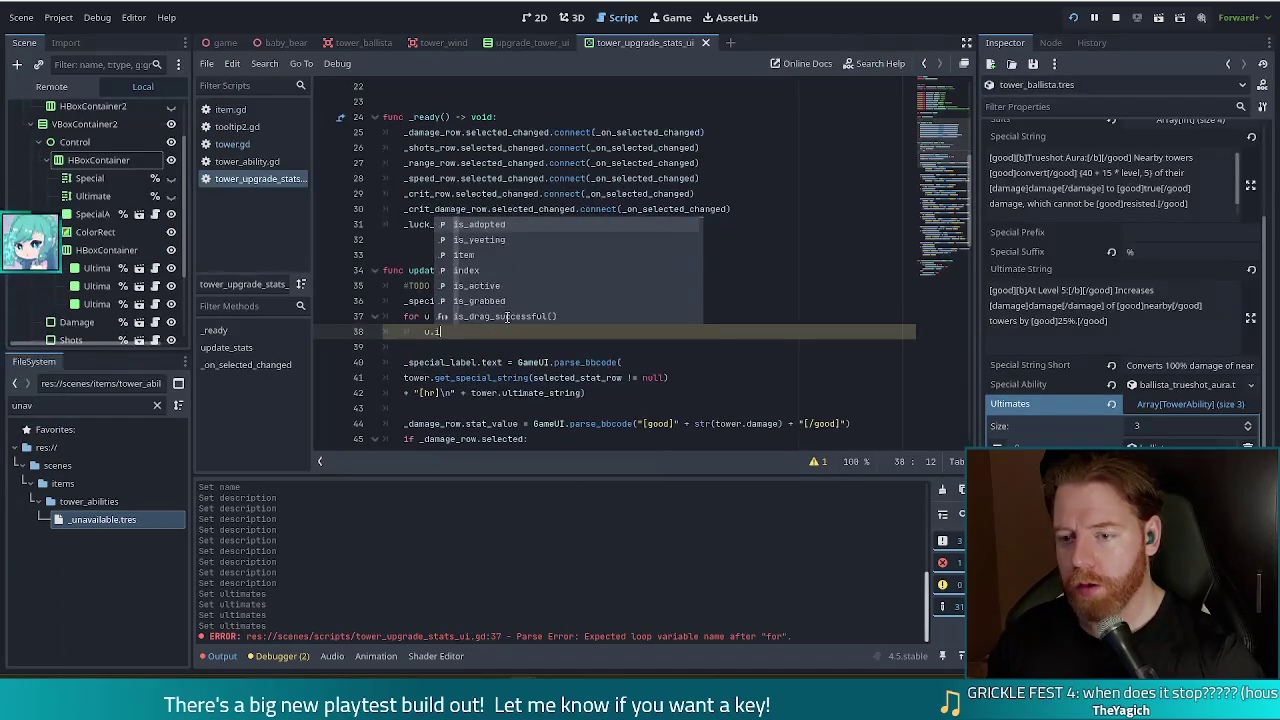
text(tem)
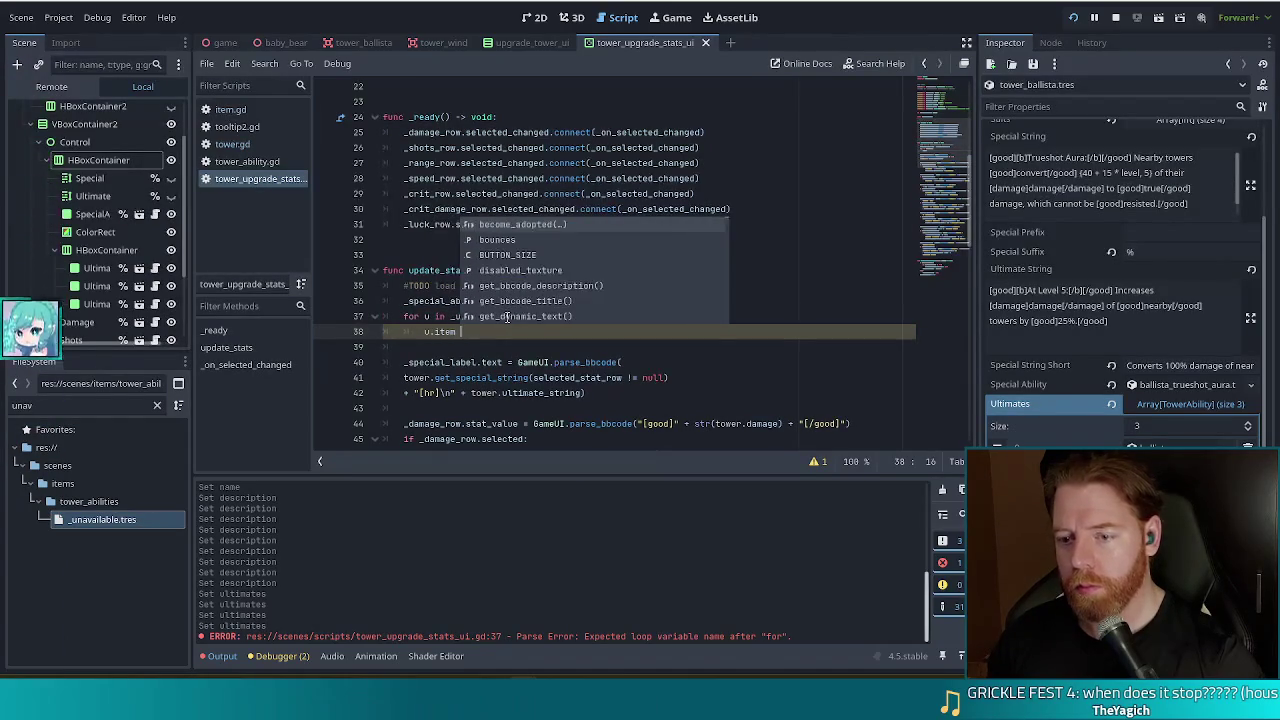
text( =)
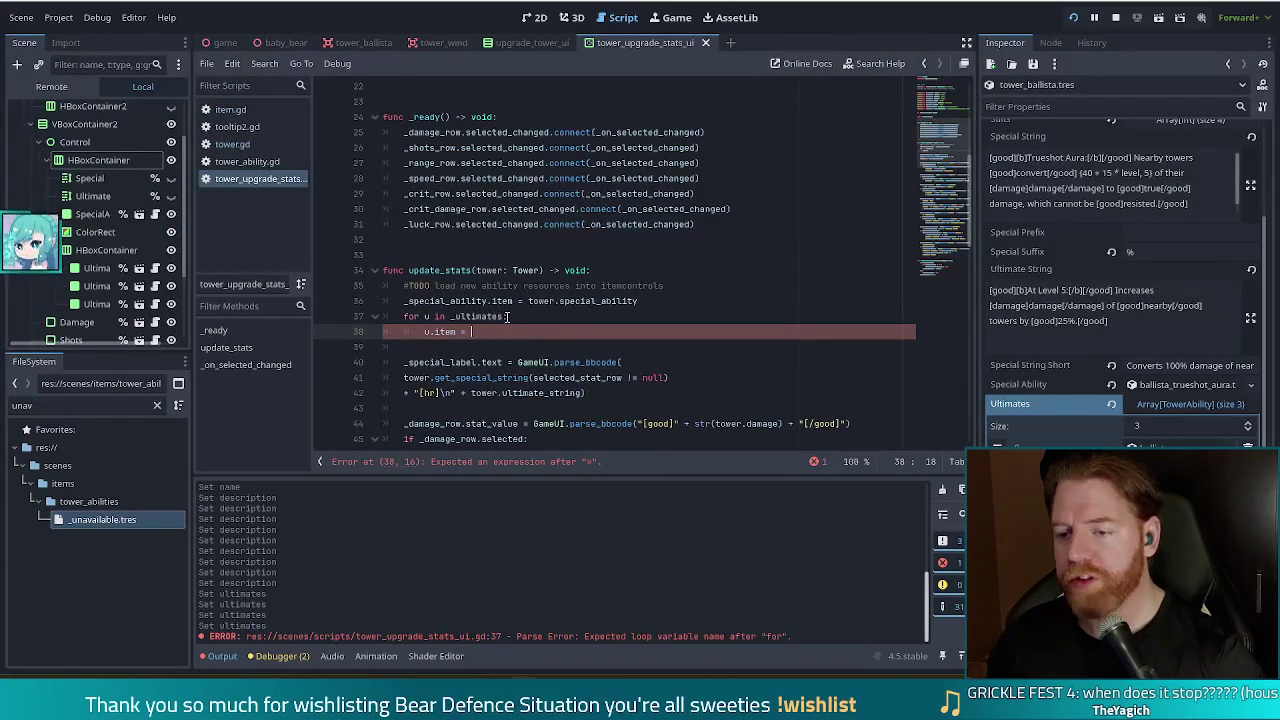
- Rewrite the loop header as 'for x in range _ulti…' to use an index
key(Up)
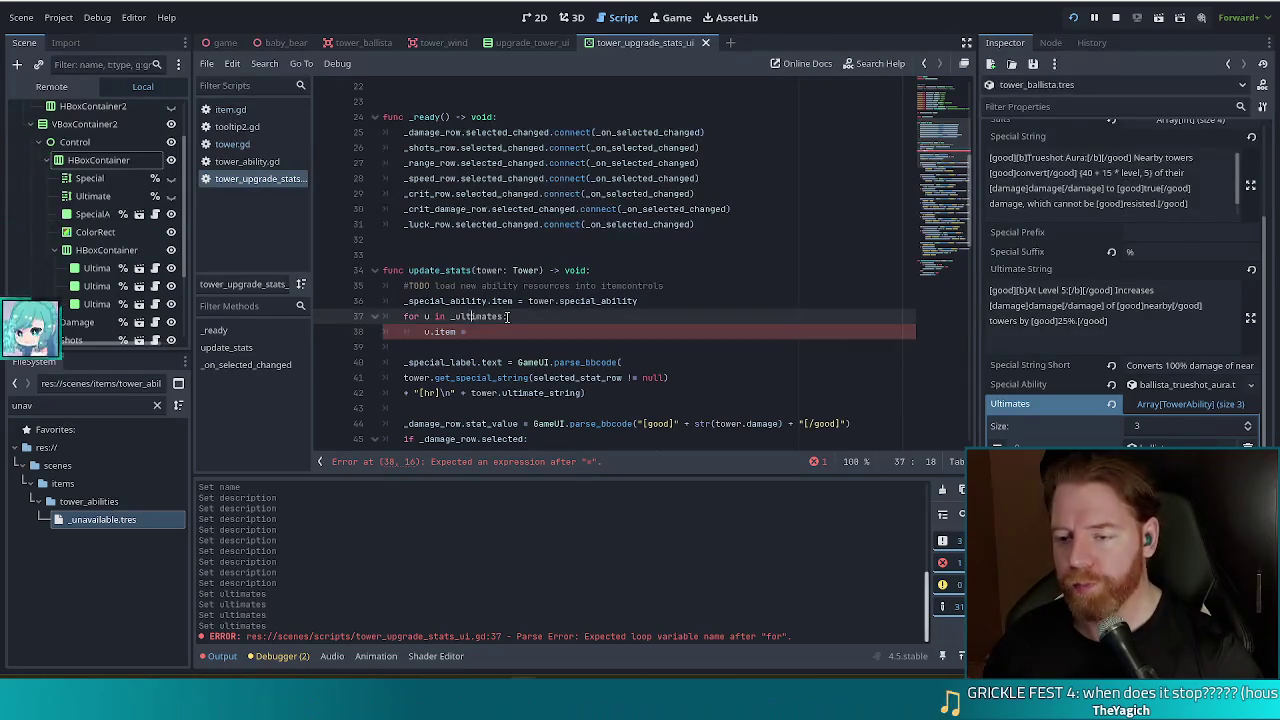
key(Down)
key(Down)
key(Up)
key(End)
key(shift+Up)
key(shift+Left)
key(shift+Left)
key(shift+Left)
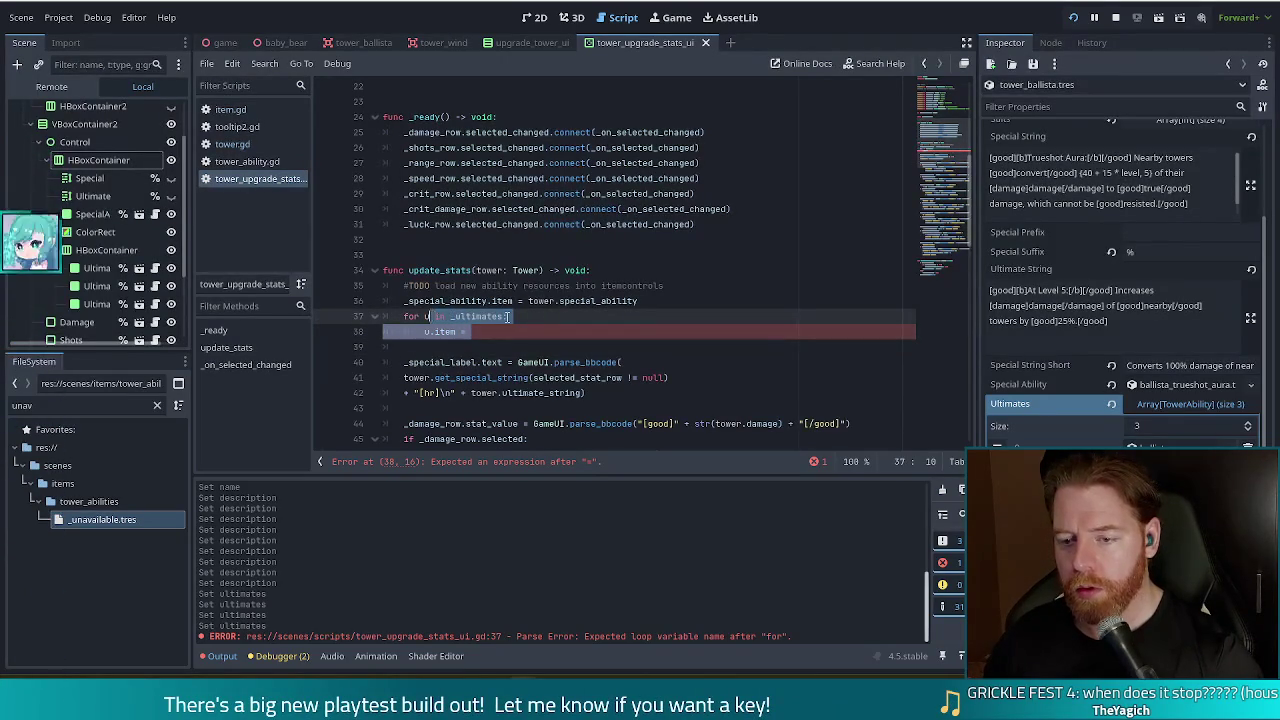
text(x in range _ulti)
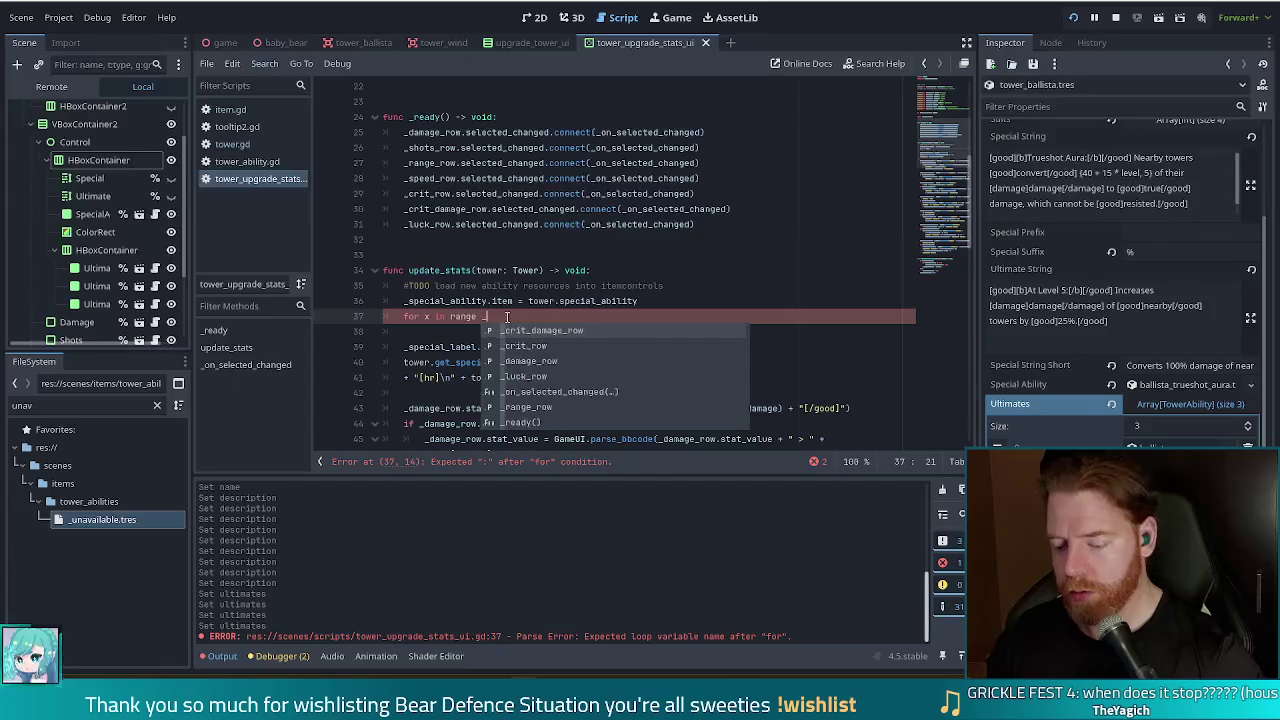